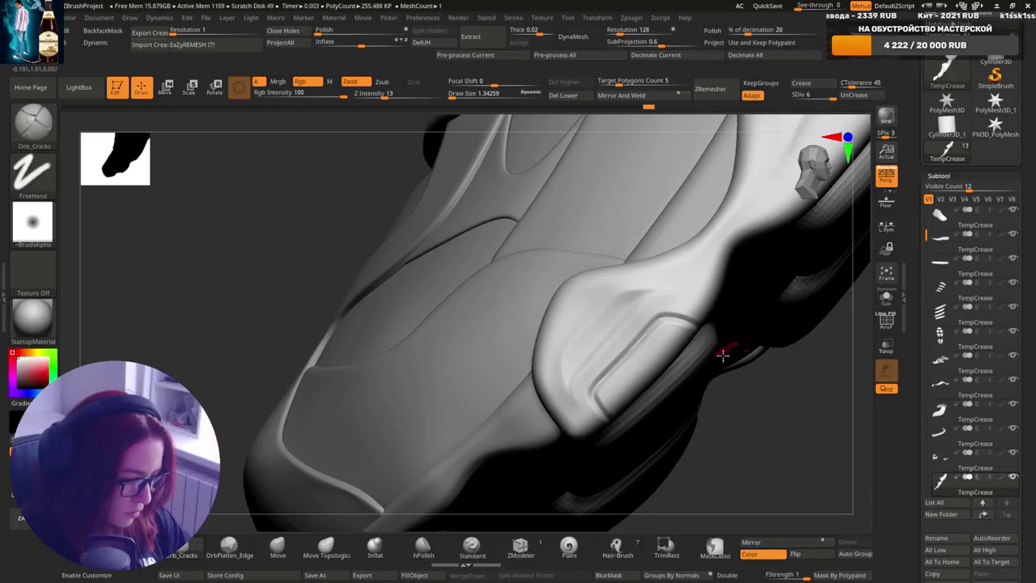
# - Orbit and zoom around the shoe to bring the sole's raised side panel into view
pyautogui.keyDown('ctrl'); pyautogui.moveTo(723, 355); pyautogui.dragTo(747, 280, button='right'); pyautogui.keyUp('ctrl')
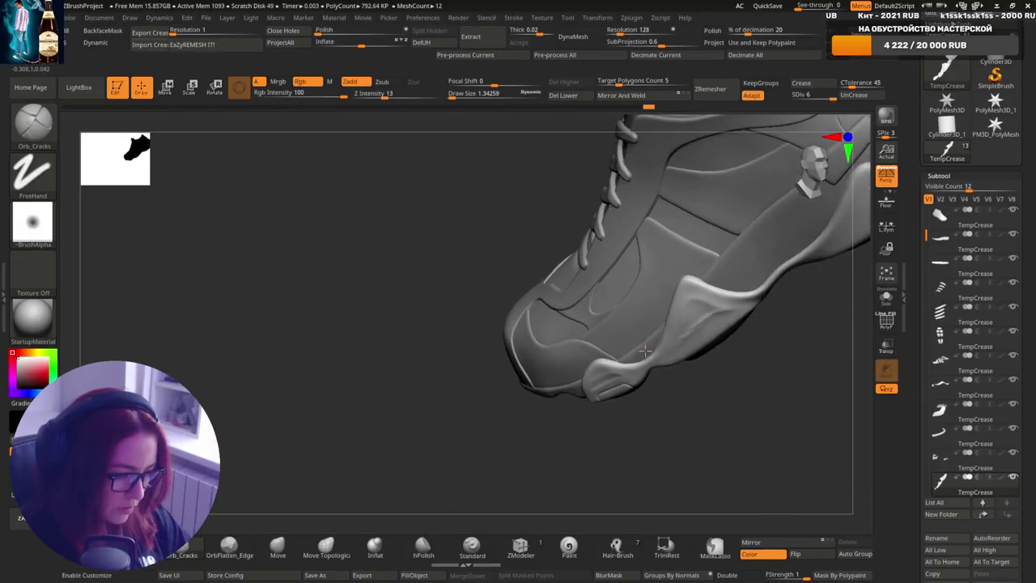
pyautogui.moveTo(645, 350)
pyautogui.mouseDown(button='right')
pyautogui.moveTo(695, 317)
pyautogui.moveTo(700, 286)
pyautogui.mouseUp(button='right')
pyautogui.keyDown('ctrl'); pyautogui.moveTo(701, 397); pyautogui.dragTo(688, 334, button='right'); pyautogui.keyUp('ctrl')
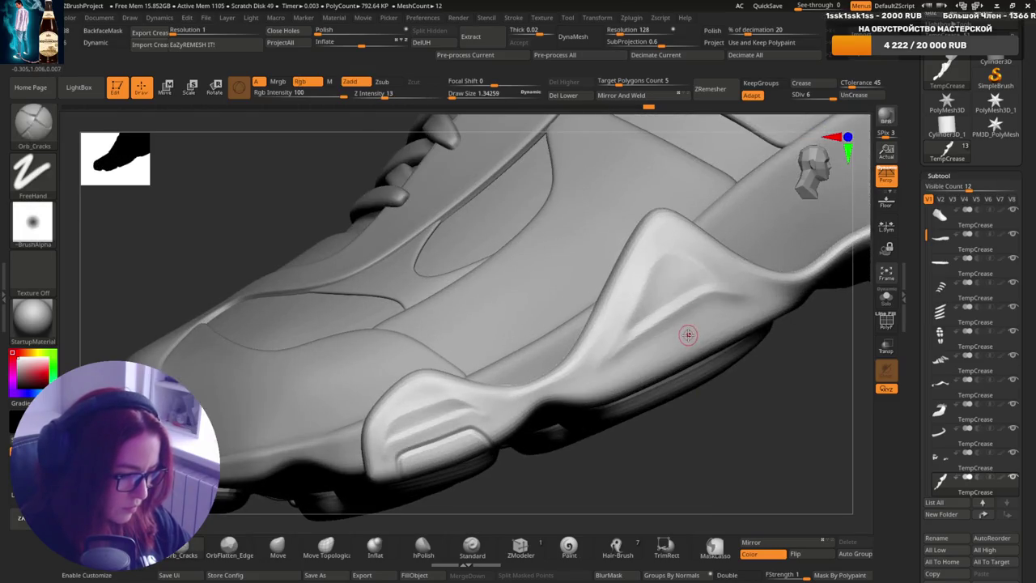
pyautogui.moveTo(639, 375); pyautogui.dragTo(622, 374, button='right')
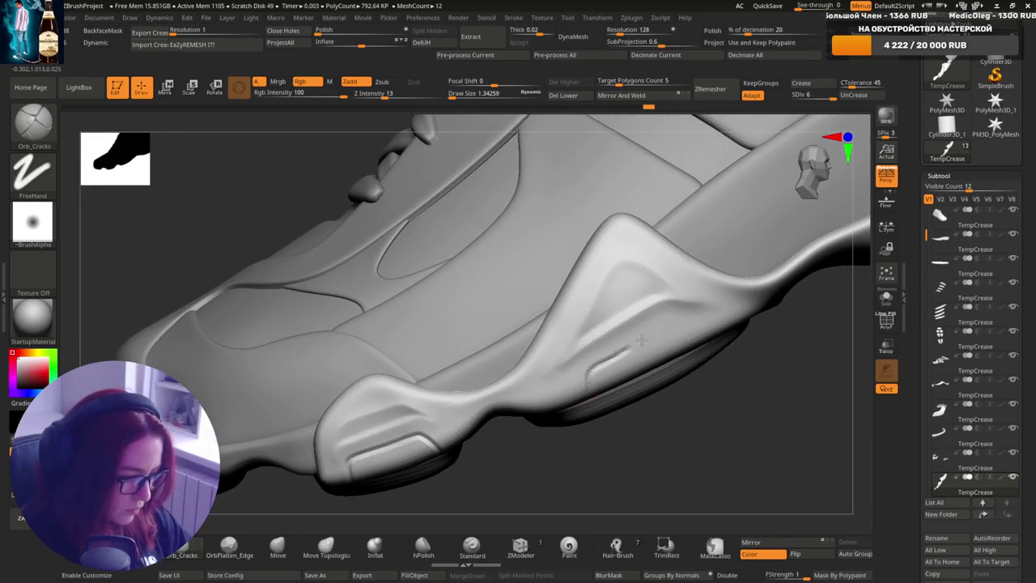
pyautogui.moveTo(641, 344)
pyautogui.mouseDown(button='right')
pyautogui.moveTo(665, 375)
pyautogui.moveTo(608, 315)
pyautogui.moveTo(626, 299)
pyautogui.moveTo(571, 406)
pyautogui.moveTo(597, 416)
pyautogui.mouseUp(button='right')
# - Shift-smooth the rough groove on the side panel, then orbit over the toe and laces to check
pyautogui.press('shift')
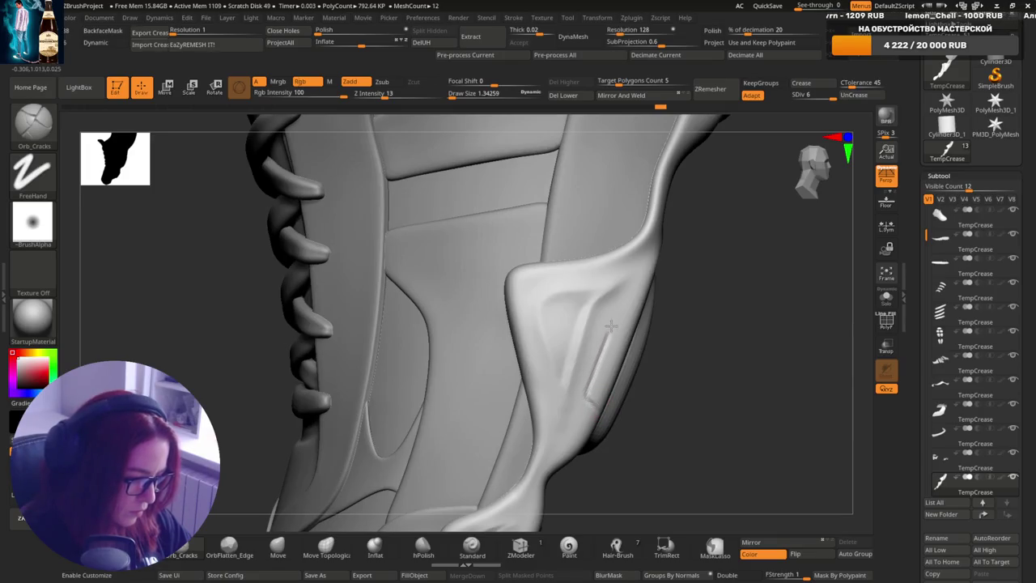
pyautogui.keyDown('shift'); pyautogui.moveTo(611, 326); pyautogui.dragTo(595, 409); pyautogui.keyUp('shift')
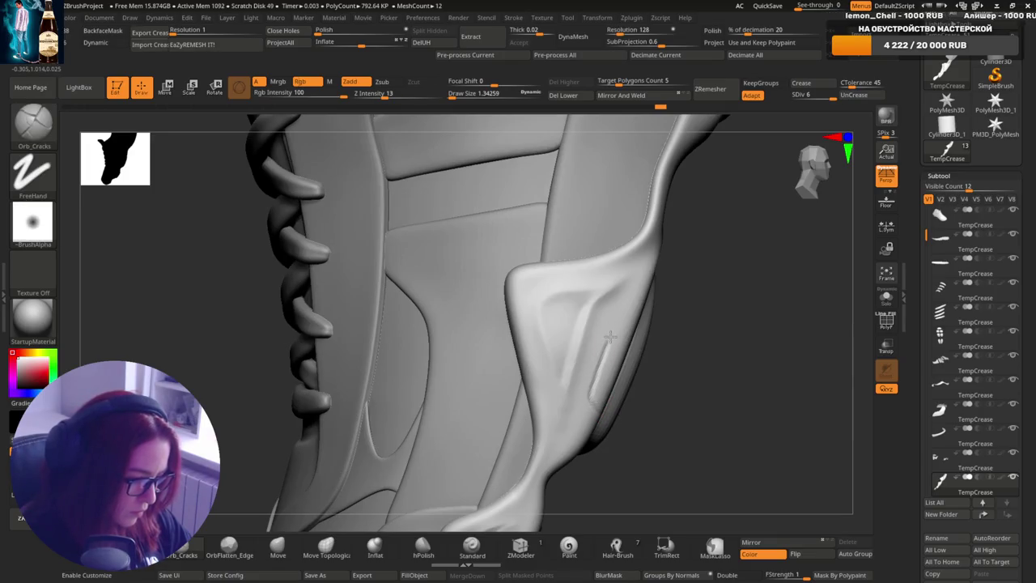
pyautogui.moveTo(668, 337)
pyautogui.mouseDown(button='right')
pyautogui.moveTo(651, 332)
pyautogui.moveTo(655, 296)
pyautogui.moveTo(639, 319)
pyautogui.moveTo(583, 275)
pyautogui.moveTo(597, 412)
pyautogui.mouseUp(button='right')
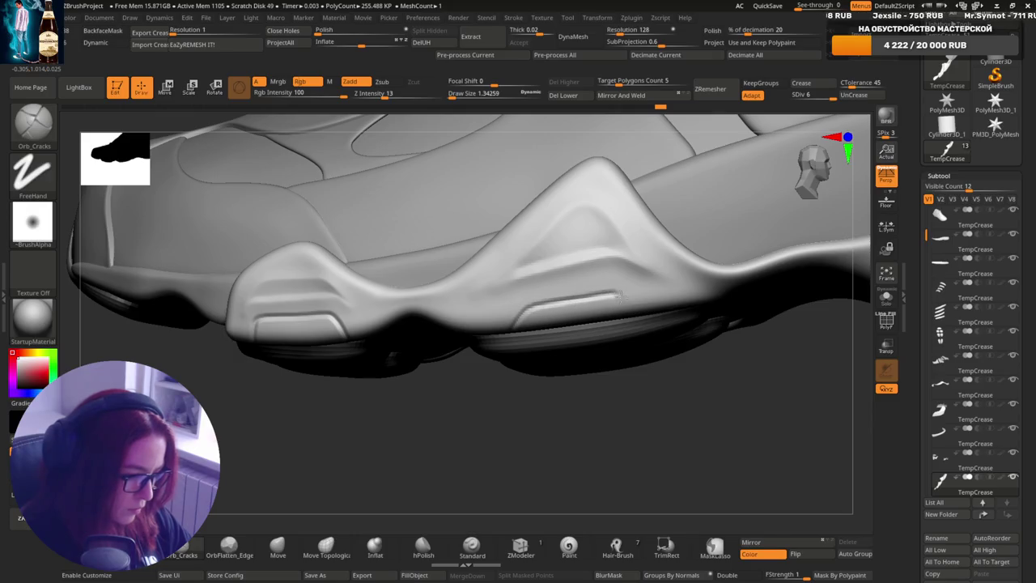
pyautogui.moveTo(646, 317); pyautogui.dragTo(650, 375, button='right')
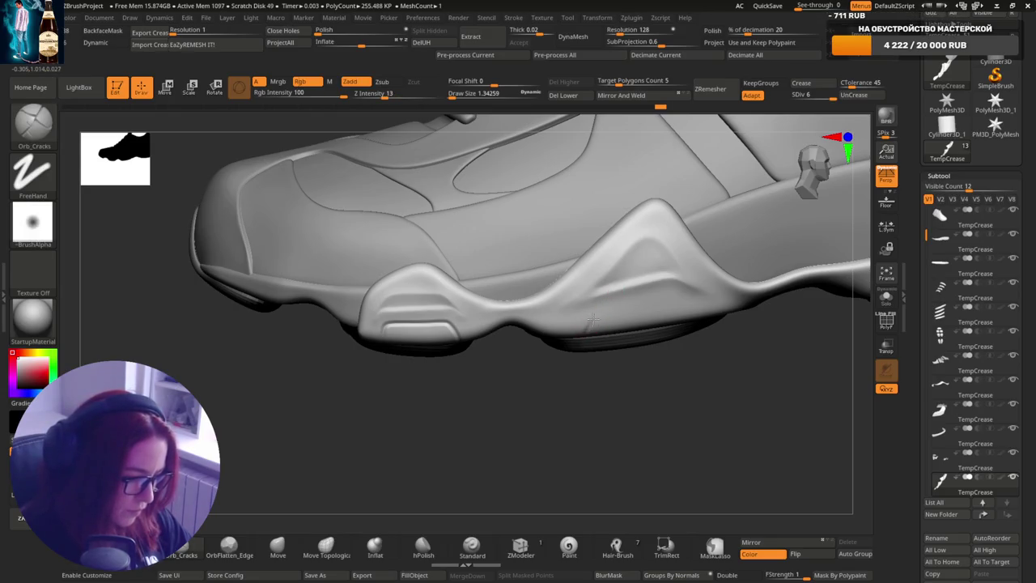
pyautogui.moveTo(689, 324)
pyautogui.mouseDown(button='right')
pyautogui.moveTo(704, 238)
pyautogui.moveTo(694, 271)
pyautogui.moveTo(677, 203)
pyautogui.moveTo(629, 347)
pyautogui.mouseUp(button='right')
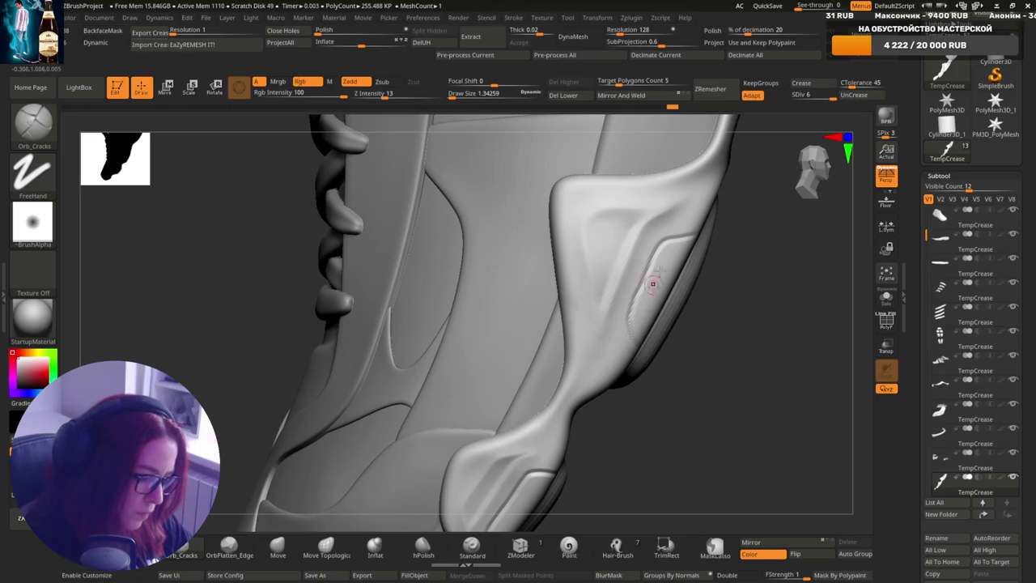
# - Smooth out the crease and fold lines on the rear raised sole panel, undoing and redoing strokes
pyautogui.keyDown('shift'); pyautogui.moveTo(653, 284); pyautogui.dragTo(696, 237); pyautogui.keyUp('shift')
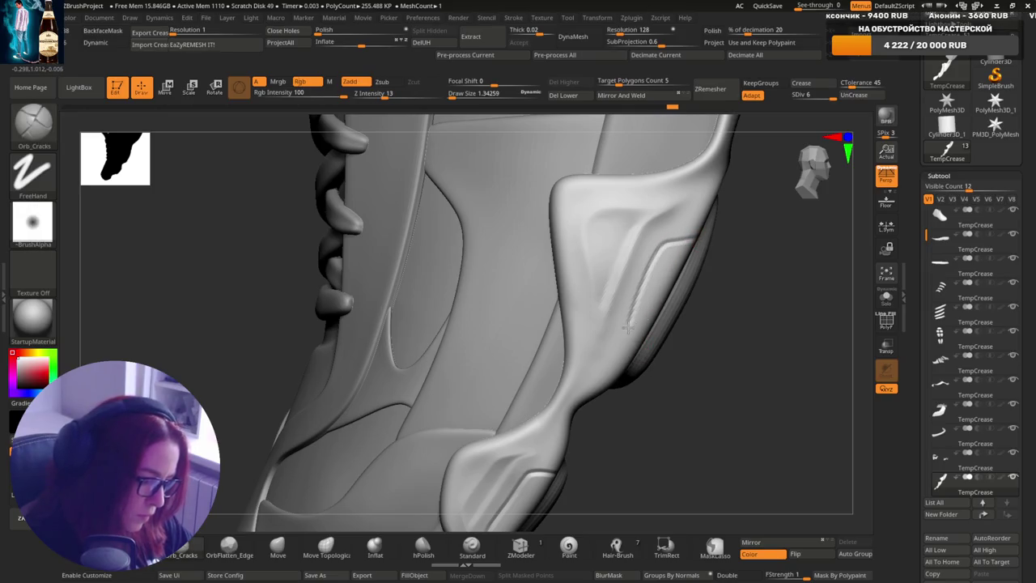
pyautogui.keyDown('shift'); pyautogui.moveTo(627, 327); pyautogui.dragTo(689, 243); pyautogui.keyUp('shift')
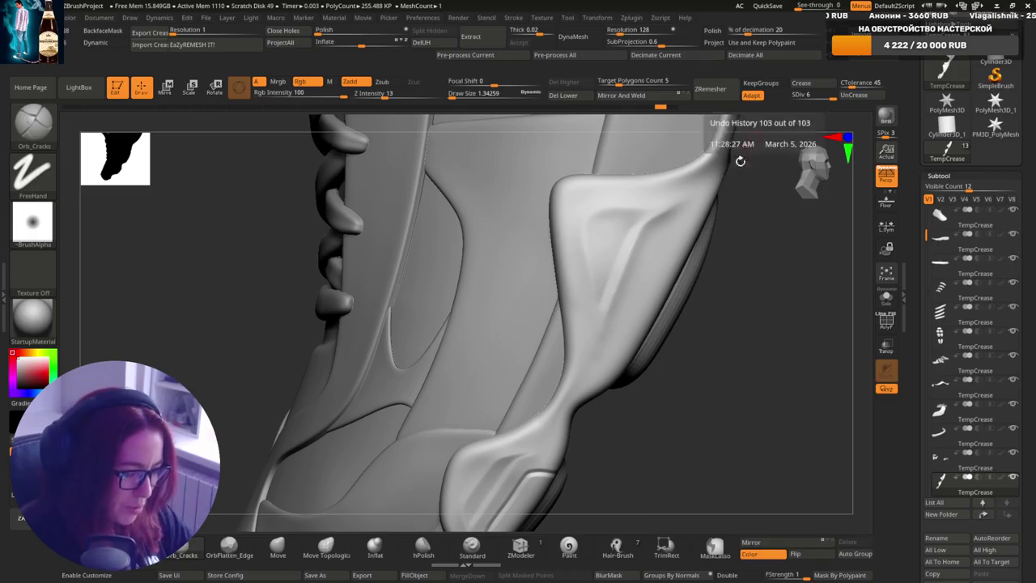
pyautogui.moveTo(740, 161); pyautogui.dragTo(757, 174)
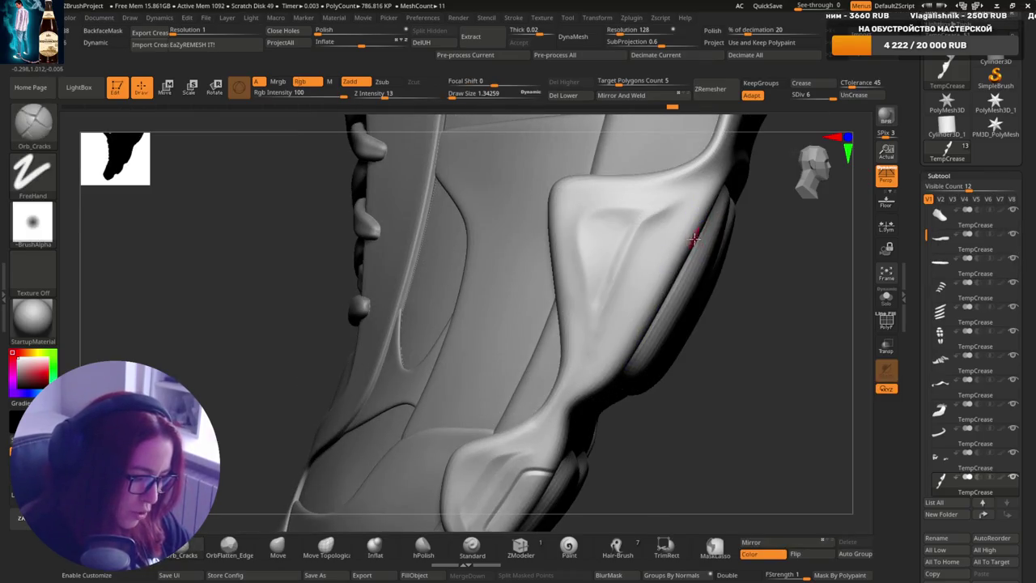
pyautogui.hotkey('ctrl', 'z')
pyautogui.hotkey('ctrl', 'z')
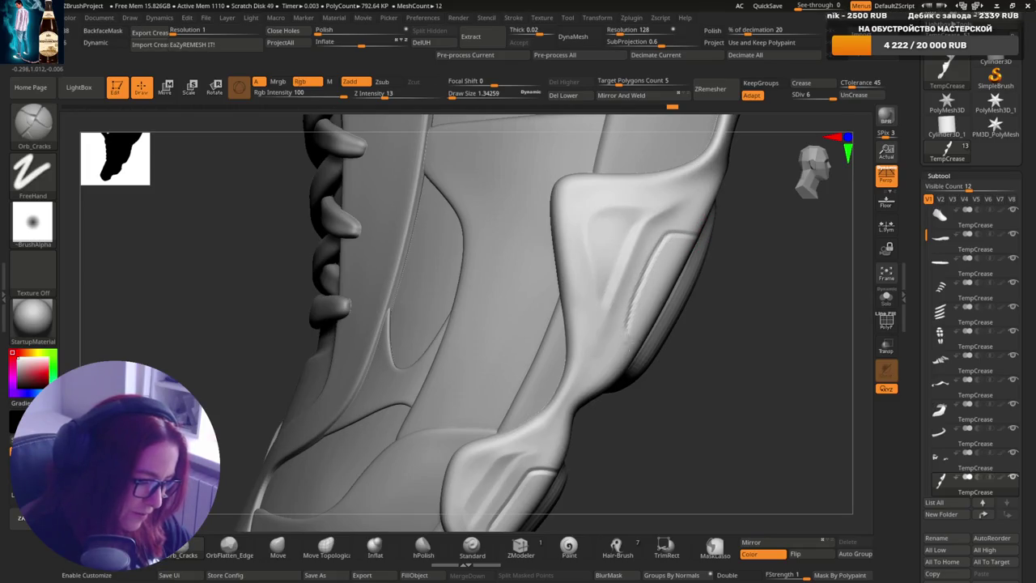
pyautogui.hotkey('ctrl', 'shift', 'z')
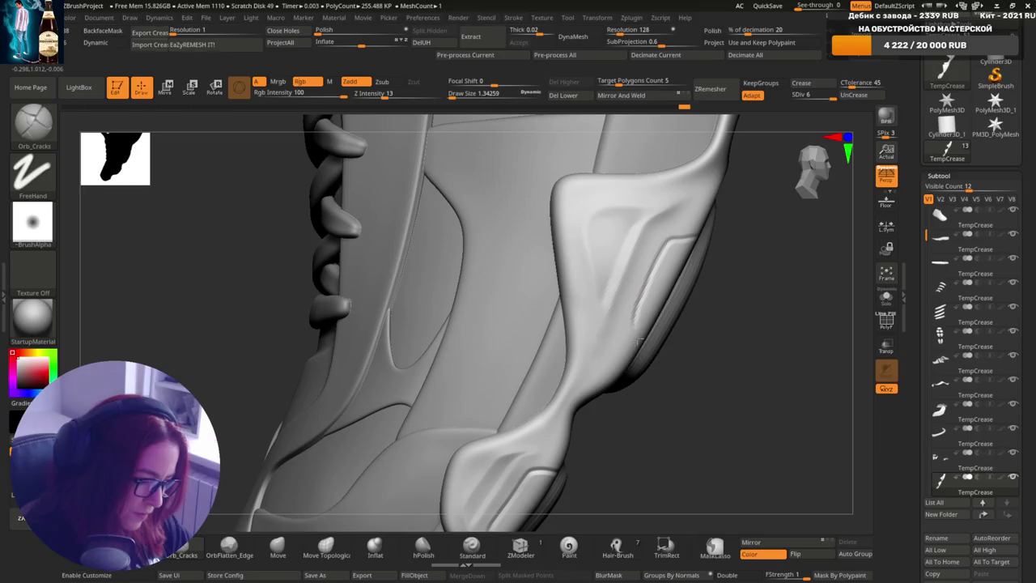
pyautogui.keyDown('shift'); pyautogui.moveTo(639, 342); pyautogui.dragTo(698, 231); pyautogui.keyUp('shift')
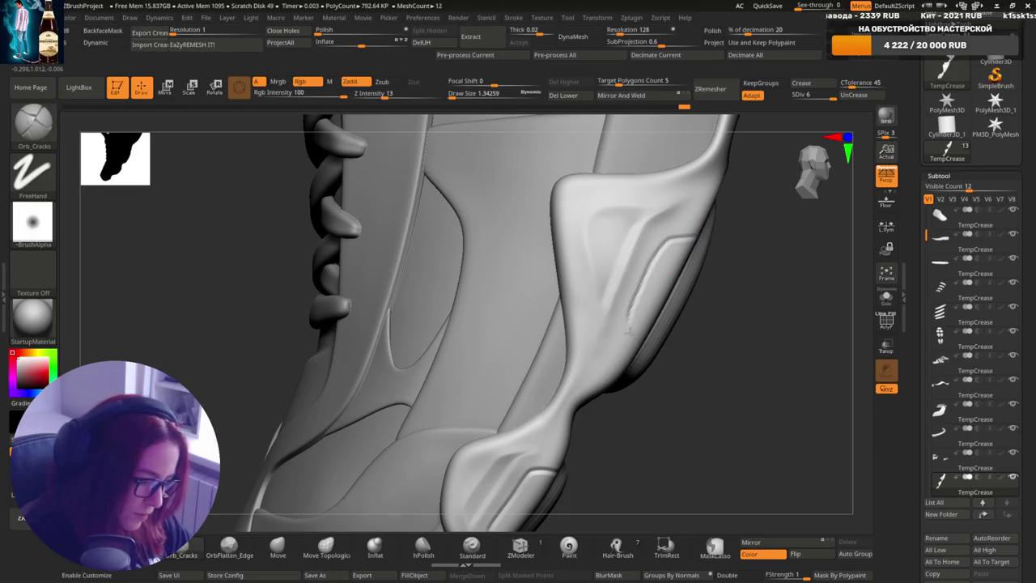
pyautogui.keyDown('shift'); pyautogui.moveTo(701, 261); pyautogui.dragTo(696, 235); pyautogui.keyUp('shift')
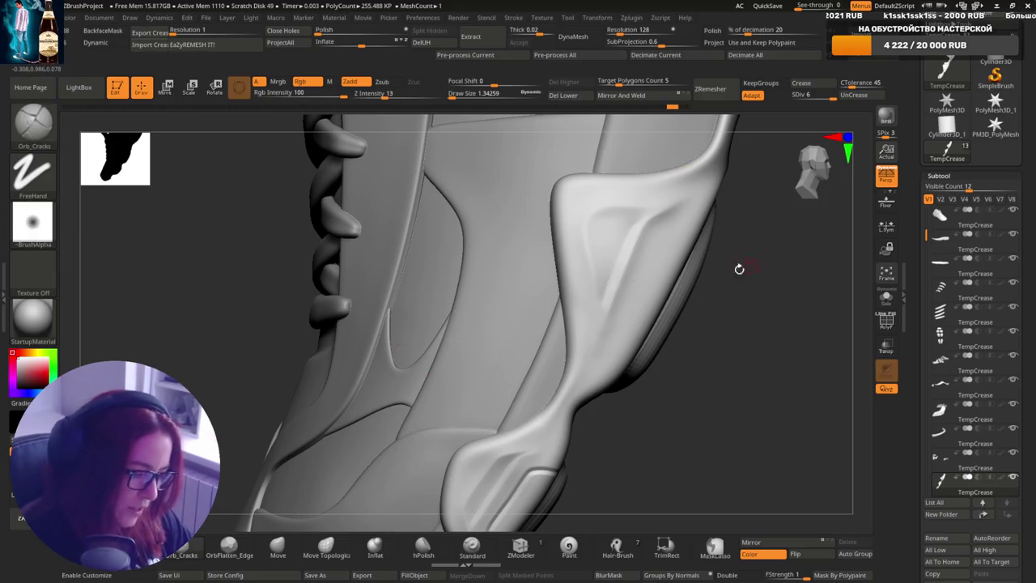
# - Switch back from MaskPen to carving and orbit out to review the whole shoe
pyautogui.moveTo(740, 265); pyautogui.dragTo(703, 237)
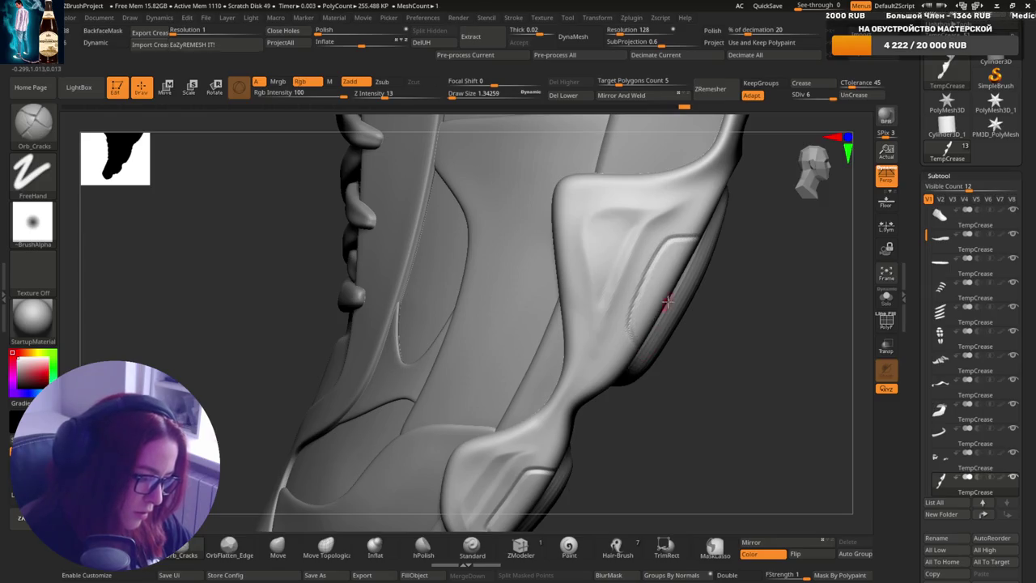
pyautogui.moveTo(632, 332)
pyautogui.mouseDown()
pyautogui.moveTo(654, 247)
pyautogui.moveTo(736, 283)
pyautogui.moveTo(701, 270)
pyautogui.moveTo(655, 222)
pyautogui.moveTo(641, 270)
pyautogui.moveTo(612, 286)
pyautogui.mouseUp()
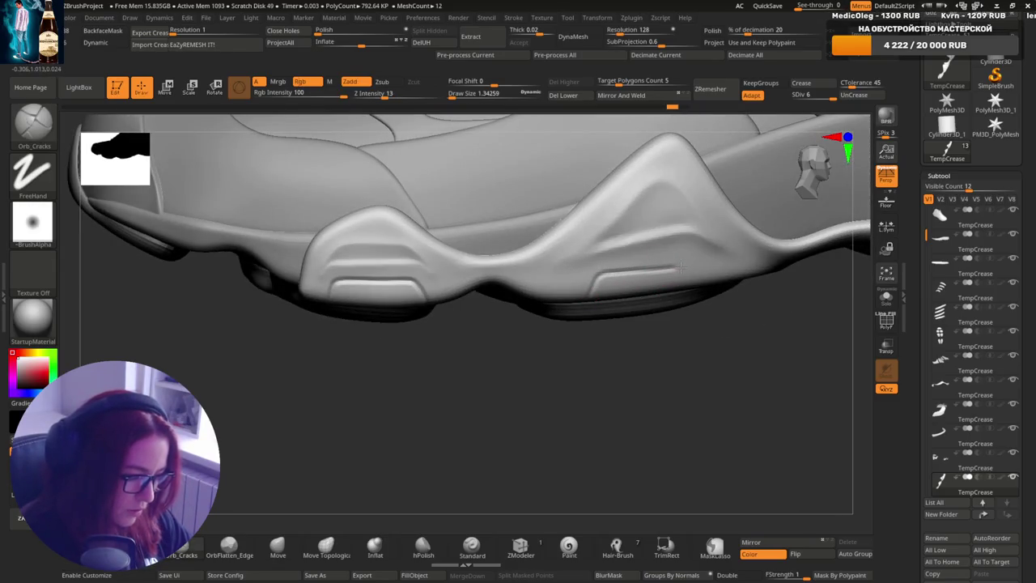
pyautogui.moveTo(735, 289)
pyautogui.mouseDown()
pyautogui.moveTo(726, 240)
pyautogui.moveTo(717, 240)
pyautogui.mouseUp()
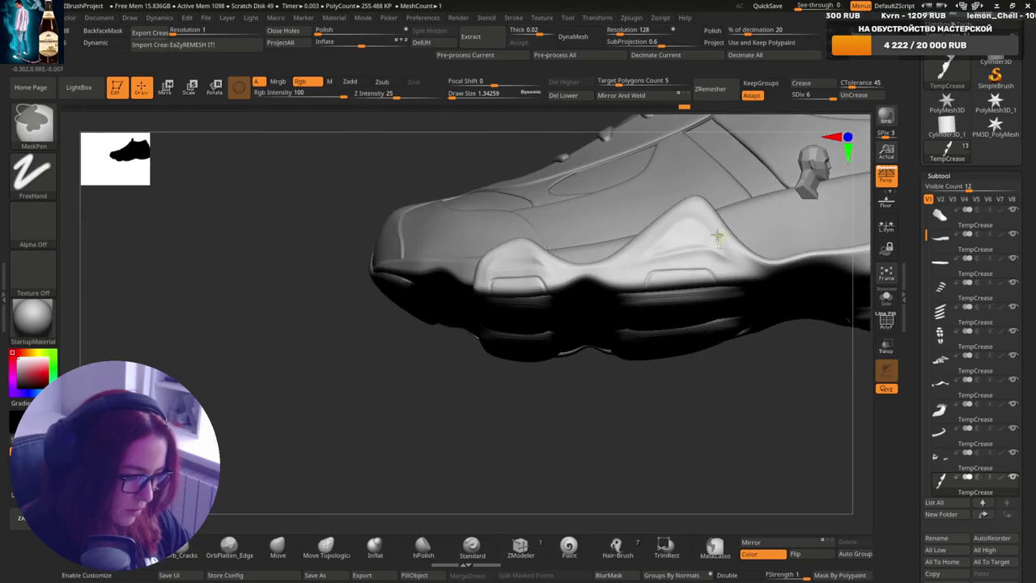
pyautogui.press('ctrl')
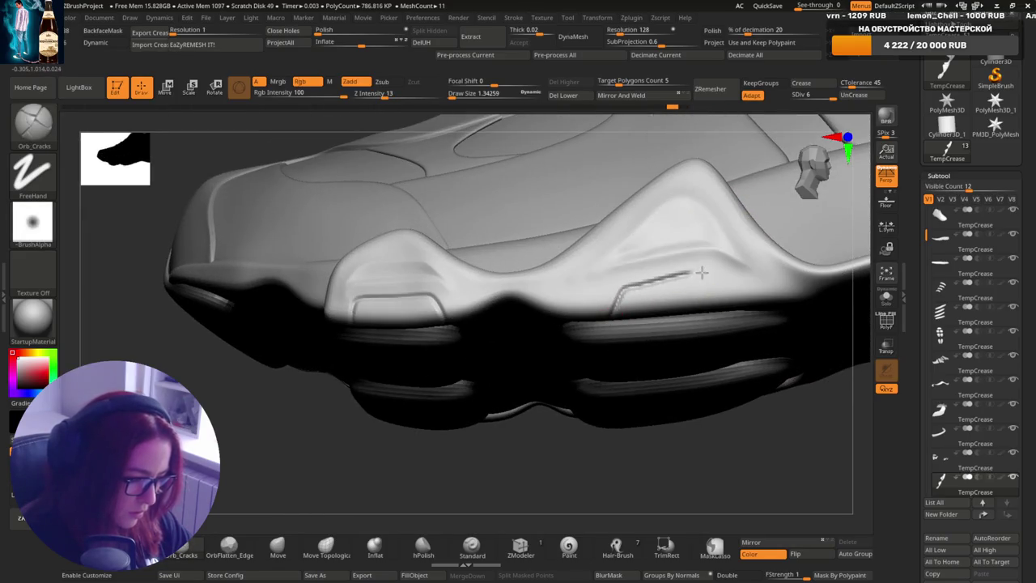
pyautogui.moveTo(713, 282); pyautogui.dragTo(705, 261)
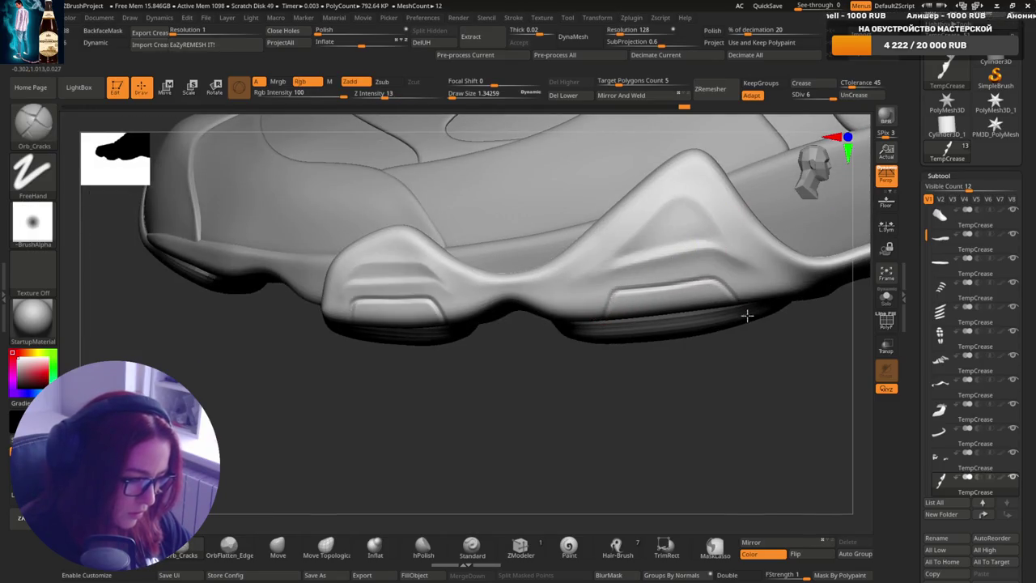
pyautogui.keyDown('ctrl'); pyautogui.moveTo(746, 316); pyautogui.dragTo(773, 244, button='right'); pyautogui.keyUp('ctrl')
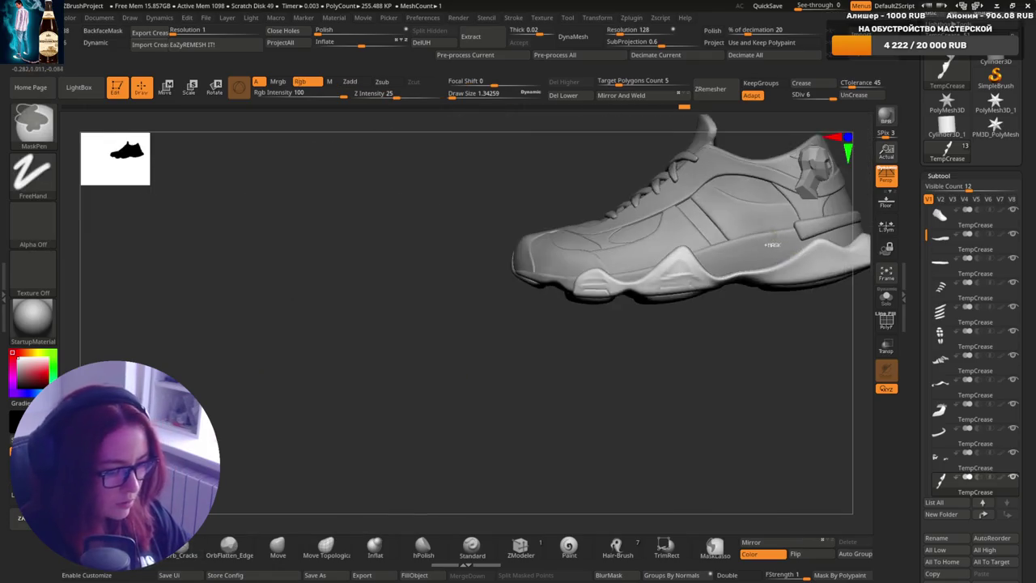
# - Orbit to the heel and lower the brush Draw Size to 3.43621, then to 1.95164
pyautogui.moveTo(772, 244); pyautogui.dragTo(768, 305)
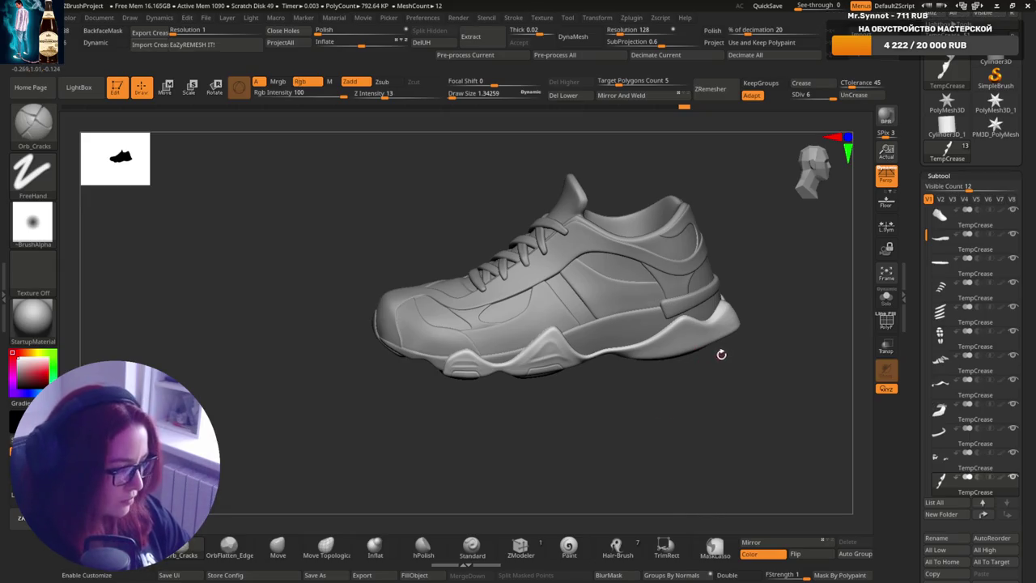
pyautogui.moveTo(718, 354)
pyautogui.mouseDown(button='right')
pyautogui.moveTo(700, 344)
pyautogui.moveTo(639, 368)
pyautogui.moveTo(685, 400)
pyautogui.moveTo(655, 397)
pyautogui.moveTo(673, 345)
pyautogui.moveTo(620, 343)
pyautogui.moveTo(659, 357)
pyautogui.mouseUp(button='right')
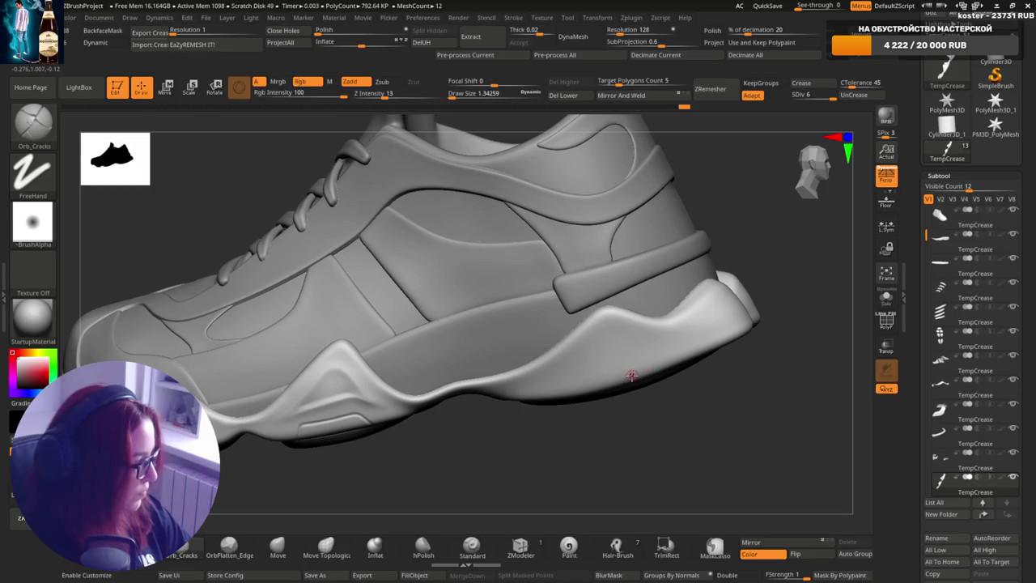
pyautogui.press(']')
pyautogui.press(']')
pyautogui.press(']')
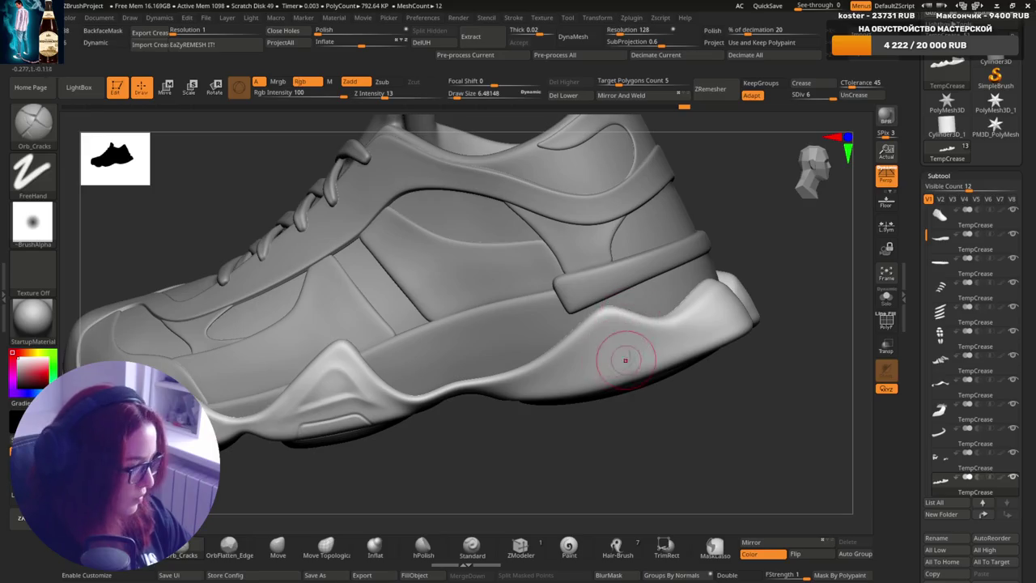
pyautogui.press('s')
pyautogui.moveTo(591, 381); pyautogui.dragTo(586, 381)
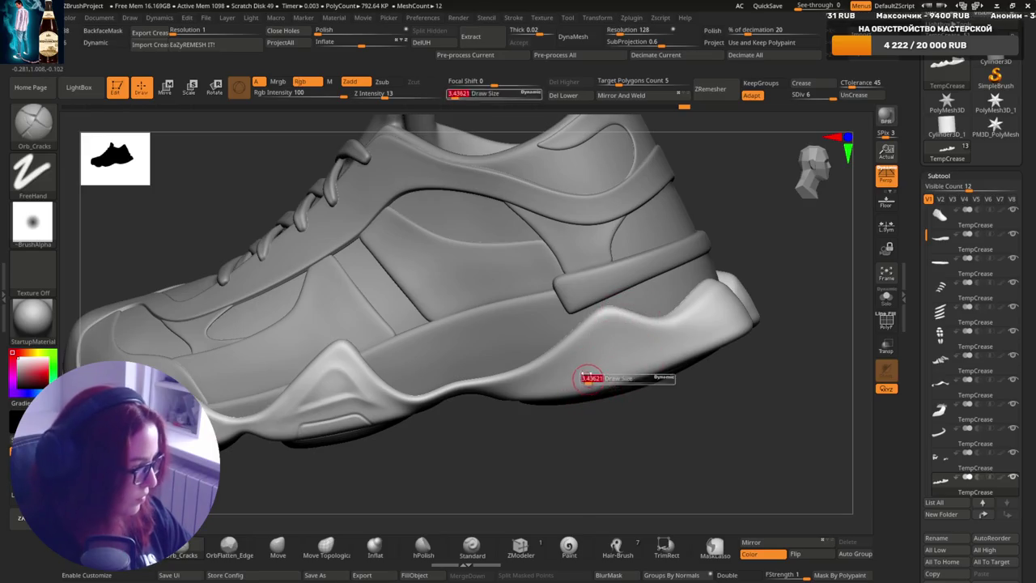
pyautogui.moveTo(586, 381); pyautogui.dragTo(537, 423, button='right')
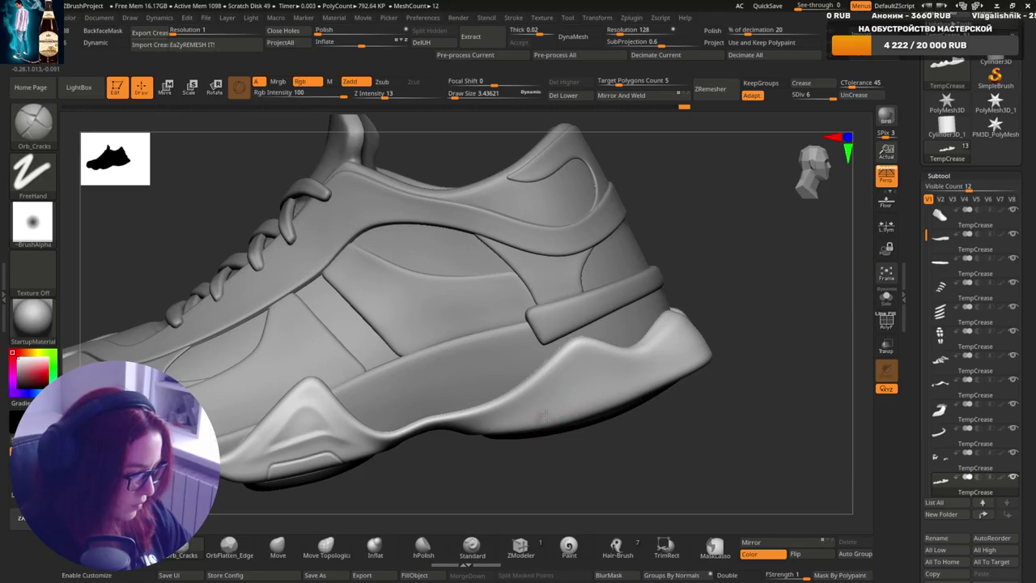
pyautogui.press('s')
pyautogui.moveTo(645, 397); pyautogui.dragTo(623, 398)
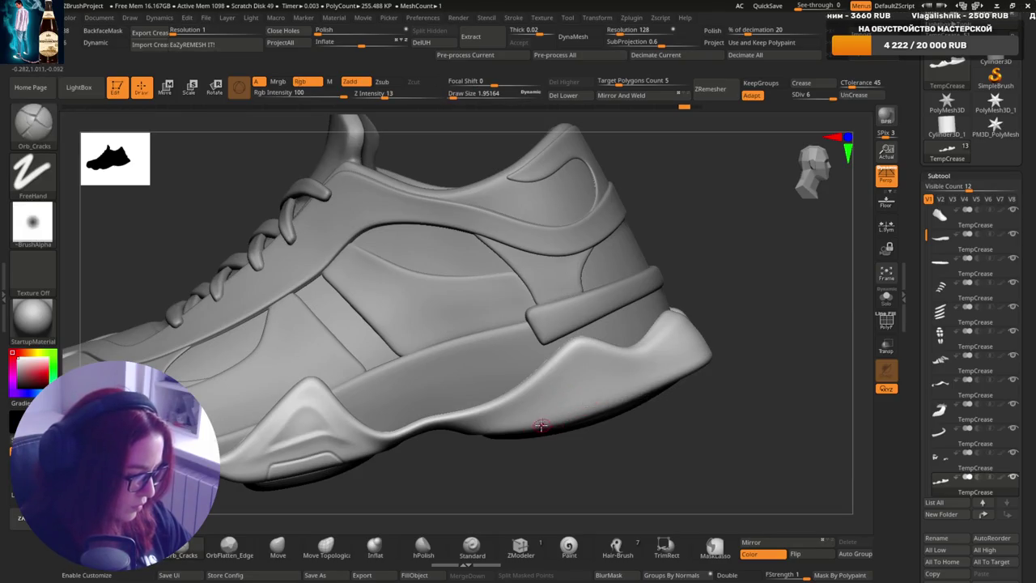
pyautogui.moveTo(590, 391); pyautogui.dragTo(576, 431, button='right')
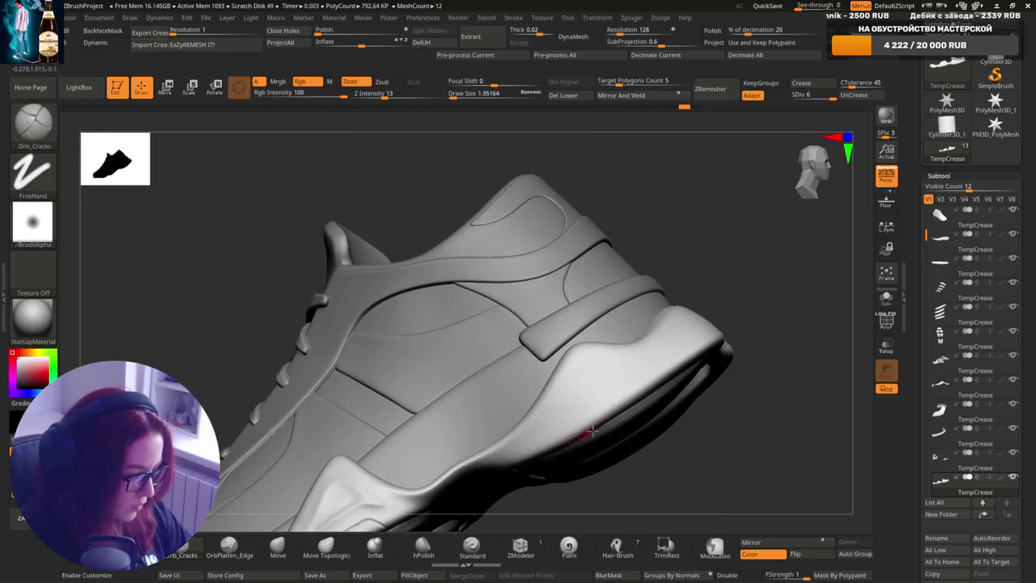
# - Open Tool > Geometry and use UnCrease to remove the stray crease on the sole
pyautogui.scroll(-5, 1034, 220)
pyautogui.scroll(-2, 1033, 220)
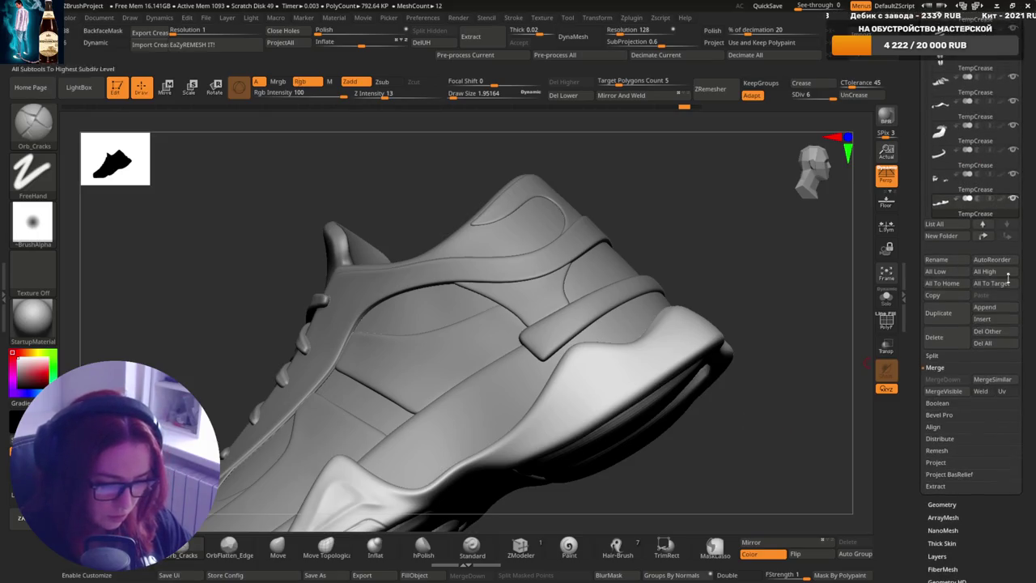
pyautogui.click(942, 504)
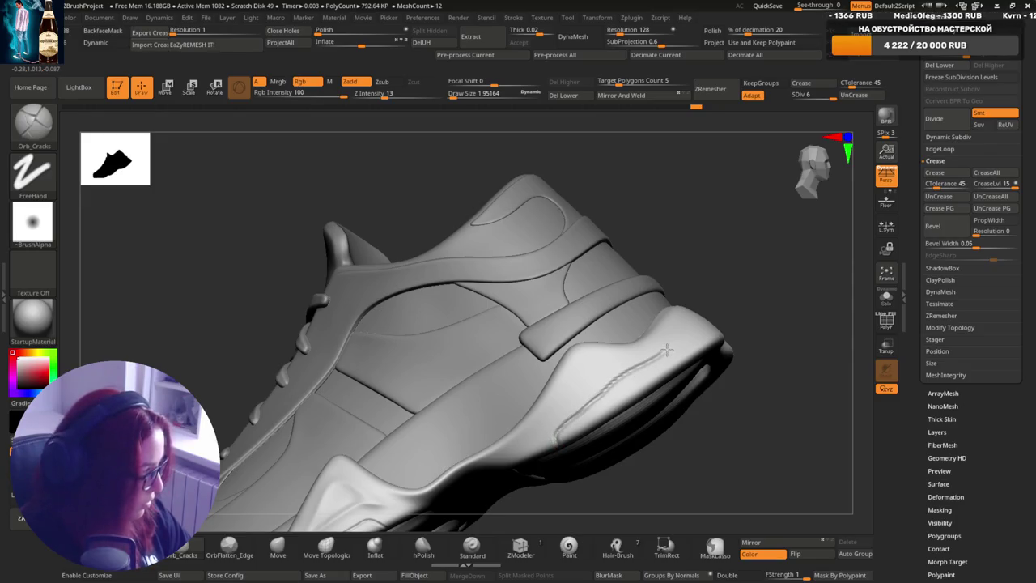
pyautogui.keyDown('alt'); pyautogui.click(561, 443); pyautogui.keyUp('alt')
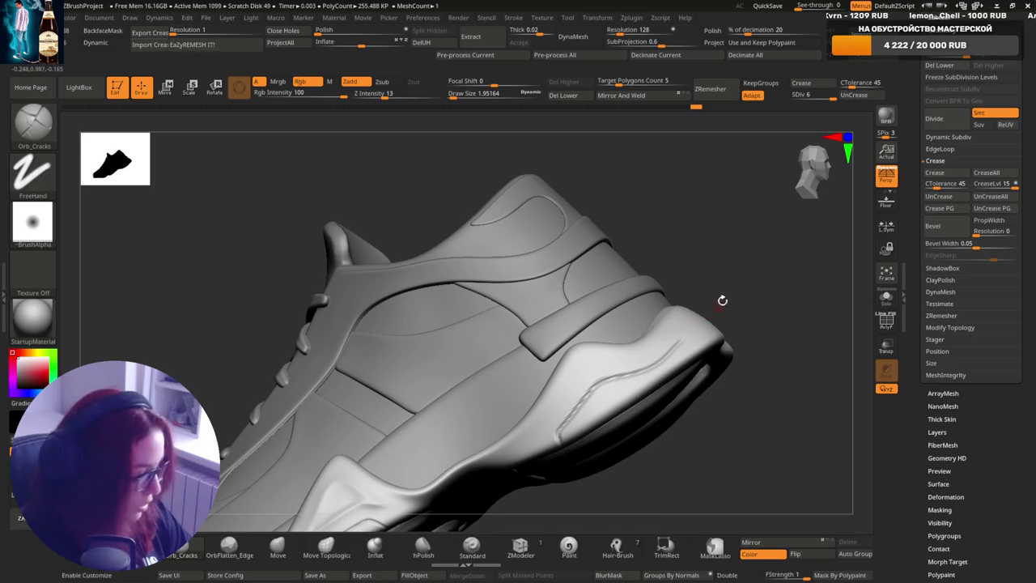
pyautogui.moveTo(701, 340)
pyautogui.mouseDown(button='right')
pyautogui.moveTo(715, 315)
pyautogui.moveTo(648, 377)
pyautogui.moveTo(625, 424)
pyautogui.moveTo(583, 414)
pyautogui.mouseUp(button='right')
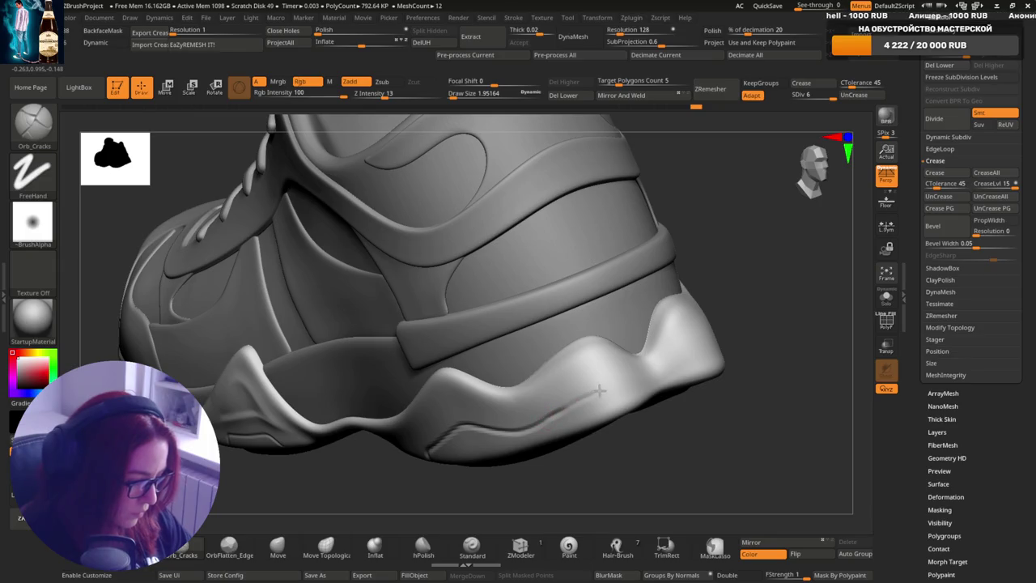
# - Orbit to face the heel counter and Shift-smooth its surface
pyautogui.moveTo(620, 377)
pyautogui.mouseDown(button='right')
pyautogui.moveTo(638, 388)
pyautogui.moveTo(602, 399)
pyautogui.moveTo(613, 359)
pyautogui.moveTo(592, 403)
pyautogui.moveTo(595, 371)
pyautogui.mouseUp(button='right')
pyautogui.moveTo(590, 417); pyautogui.dragTo(617, 312, button='right')
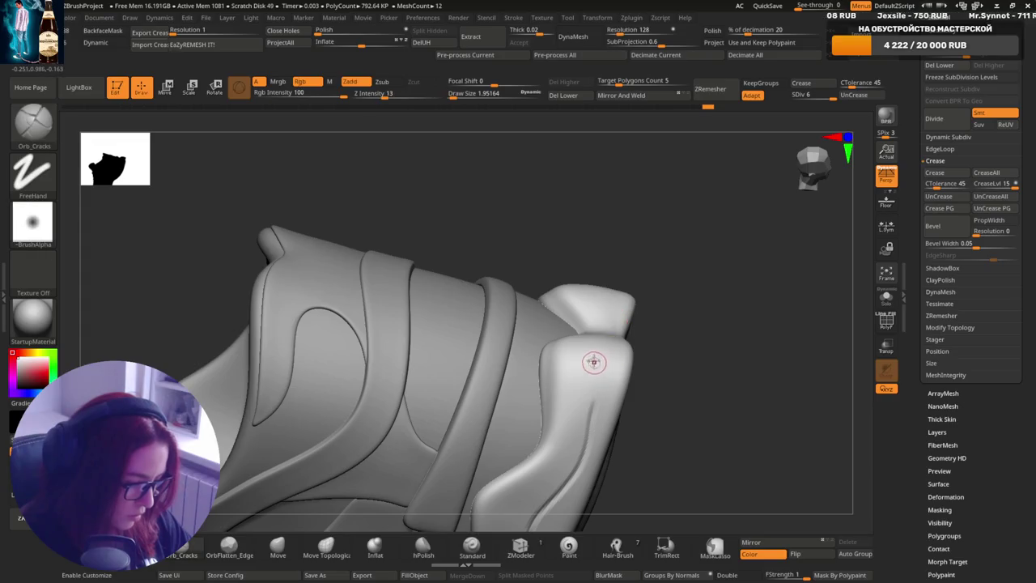
pyautogui.press('shift')
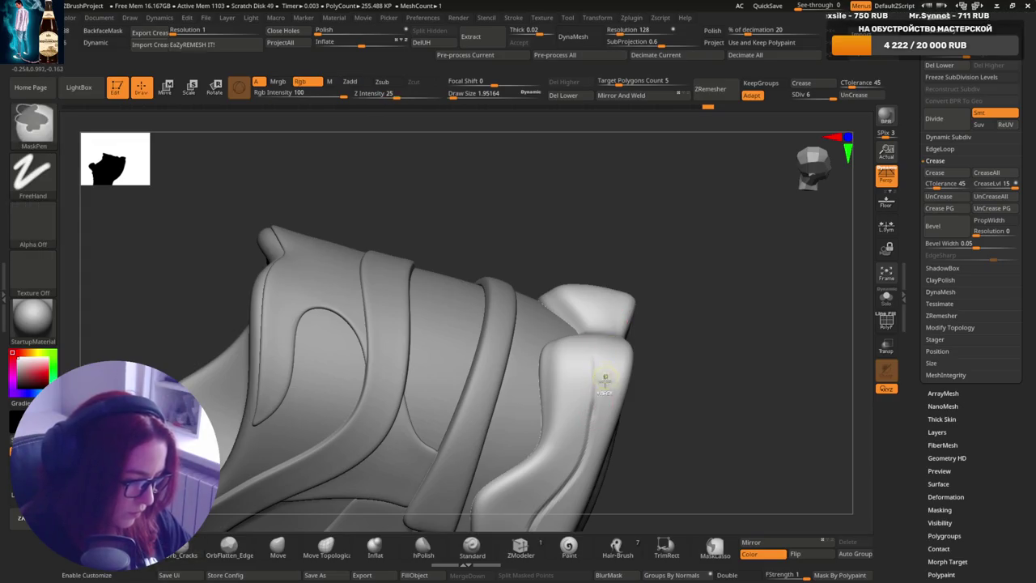
pyautogui.moveTo(597, 394); pyautogui.dragTo(596, 397, button='right')
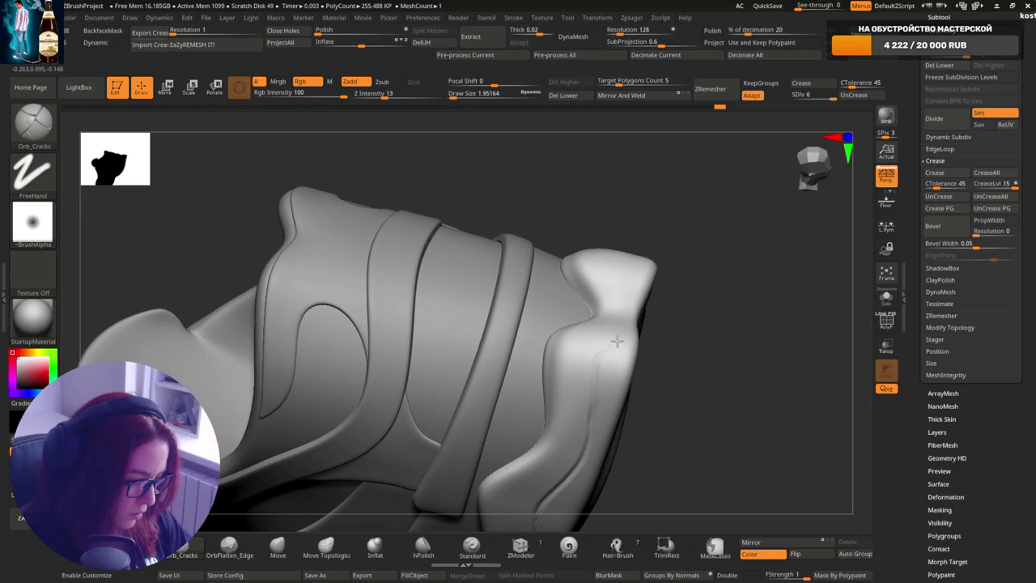
pyautogui.moveTo(649, 356)
pyautogui.mouseDown(button='right')
pyautogui.moveTo(648, 331)
pyautogui.moveTo(619, 370)
pyautogui.mouseUp(button='right')
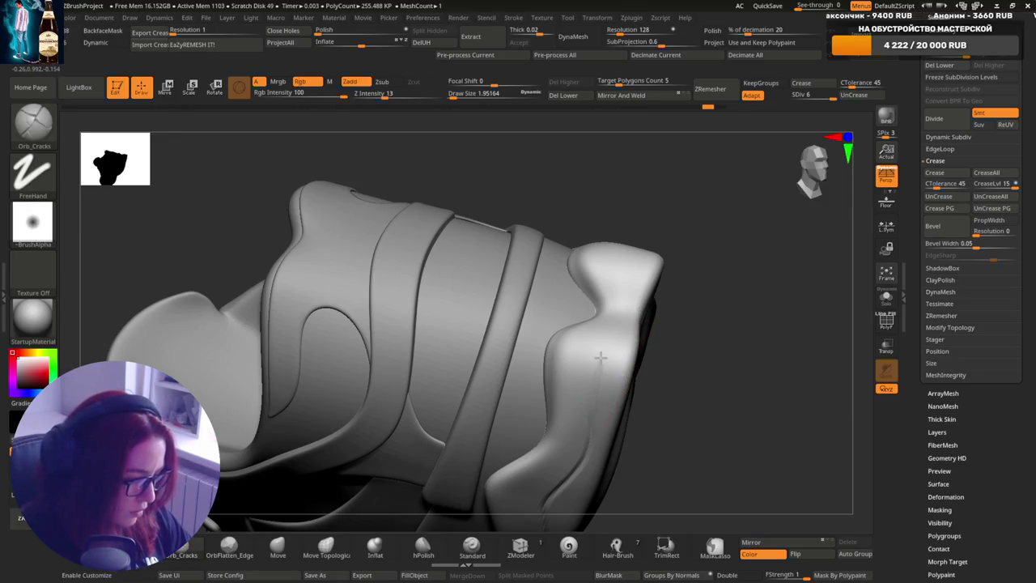
# - Turn to a side-on view and zoom in closer to refine the heel counter
pyautogui.moveTo(640, 344)
pyautogui.mouseDown(button='right')
pyautogui.moveTo(660, 352)
pyautogui.moveTo(629, 331)
pyautogui.moveTo(639, 301)
pyautogui.mouseUp(button='right')
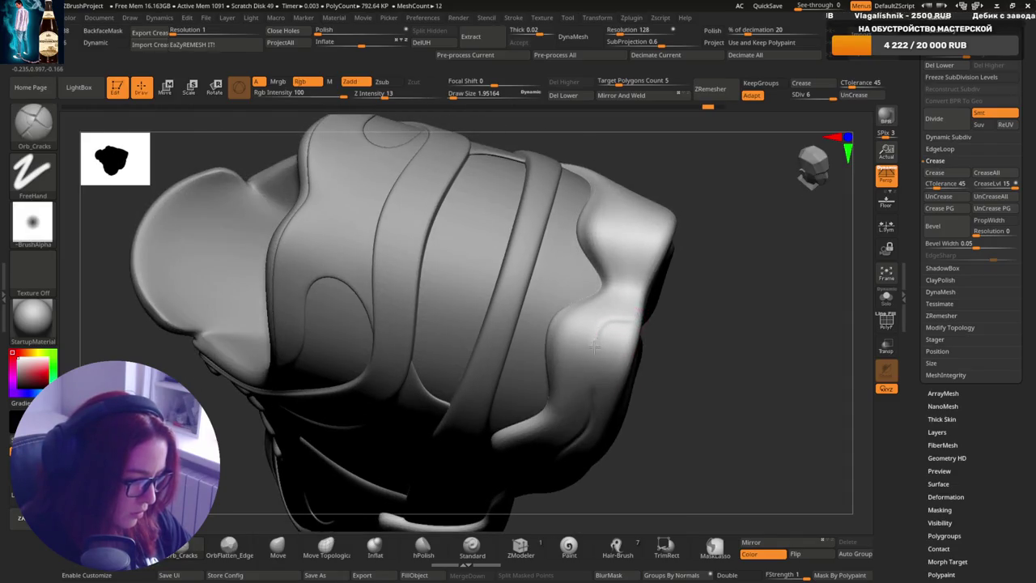
pyautogui.moveTo(629, 284); pyautogui.dragTo(609, 359, button='right')
pyautogui.keyDown('ctrl'); pyautogui.moveTo(605, 316); pyautogui.dragTo(608, 317, button='right'); pyautogui.keyUp('ctrl')
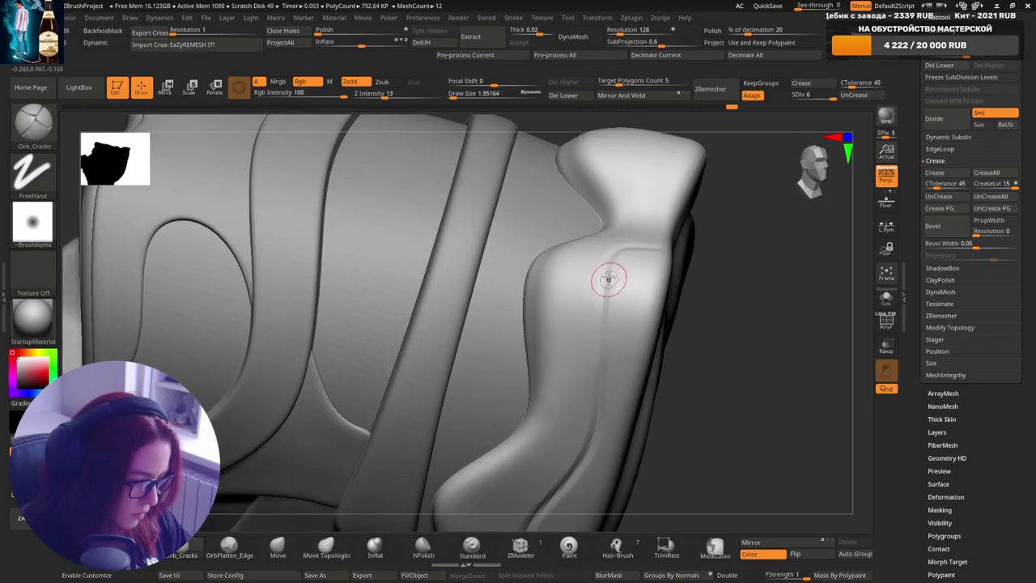
pyautogui.moveTo(610, 280); pyautogui.dragTo(607, 294, button='right')
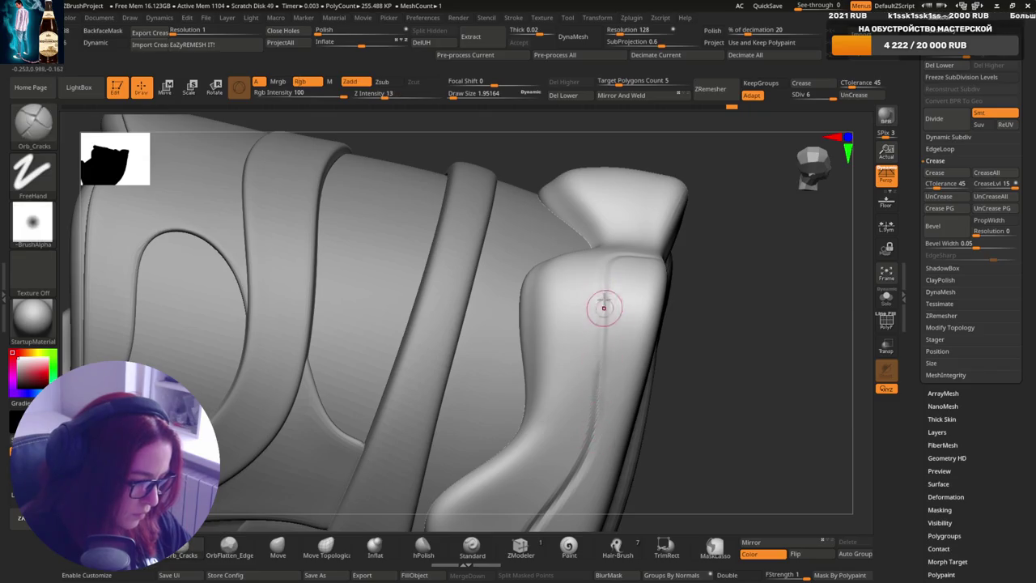
pyautogui.moveTo(597, 405)
pyautogui.mouseDown(button='right')
pyautogui.moveTo(613, 244)
pyautogui.moveTo(612, 289)
pyautogui.moveTo(615, 275)
pyautogui.moveTo(650, 287)
pyautogui.moveTo(643, 380)
pyautogui.moveTo(620, 300)
pyautogui.moveTo(664, 273)
pyautogui.moveTo(643, 298)
pyautogui.moveTo(657, 312)
pyautogui.mouseUp(button='right')
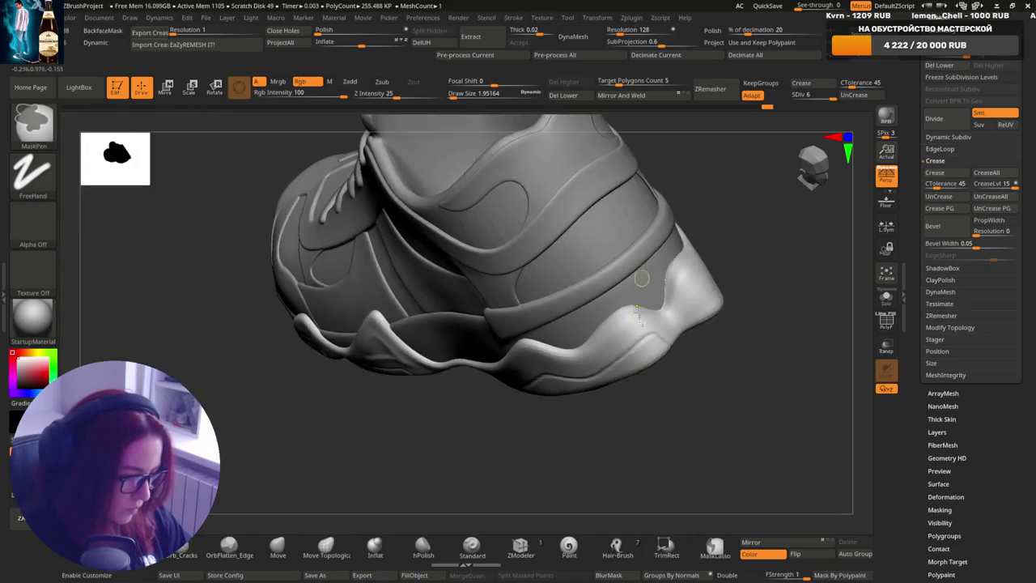
# - Zoom to the heel of the sole and enlarge the DamStandard brush to about Draw Size 4
pyautogui.scroll(5, 672, 319)
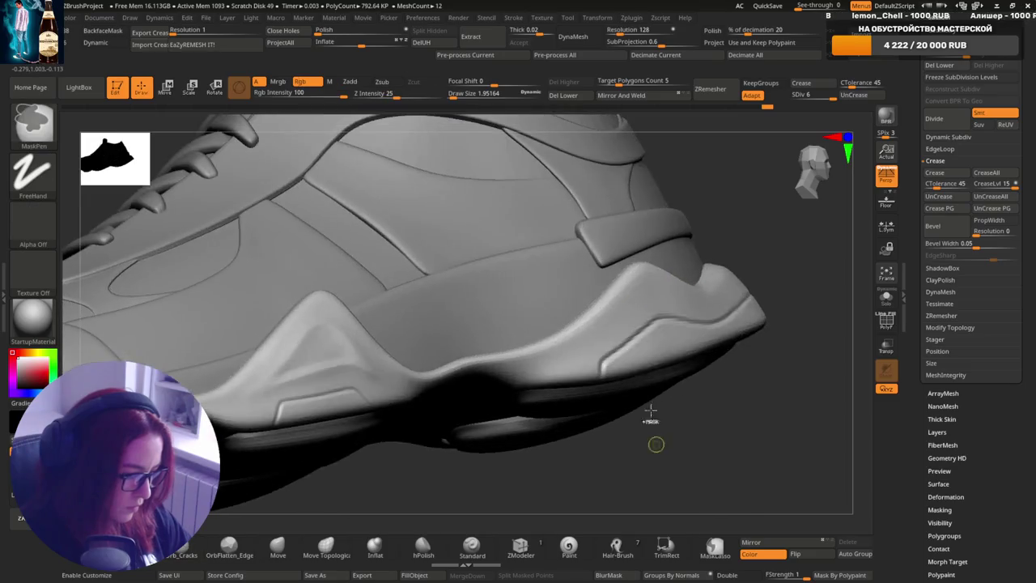
pyautogui.scroll(-3, 607, 378)
pyautogui.scroll(-2, 671, 278)
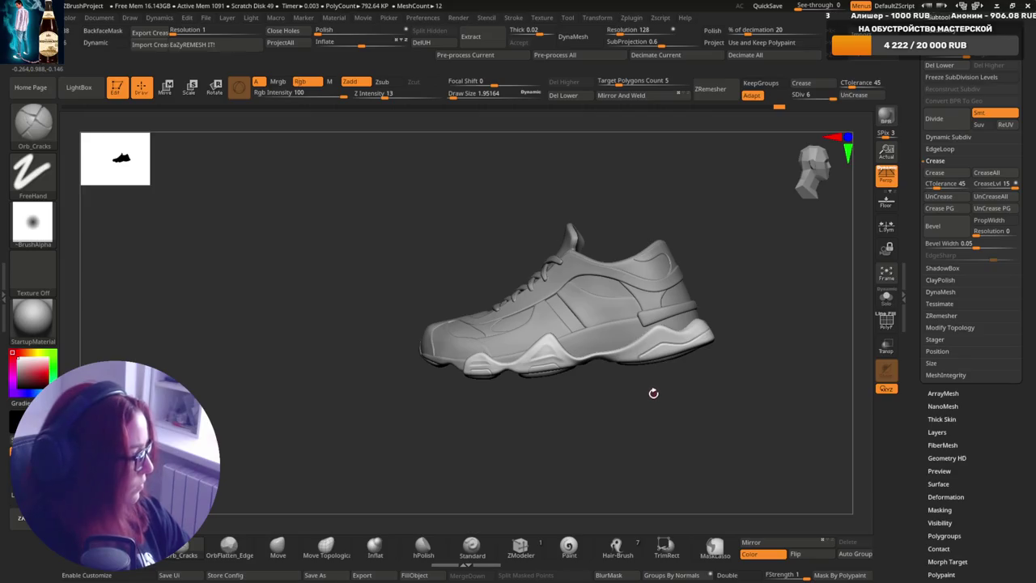
pyautogui.scroll(3, 656, 348)
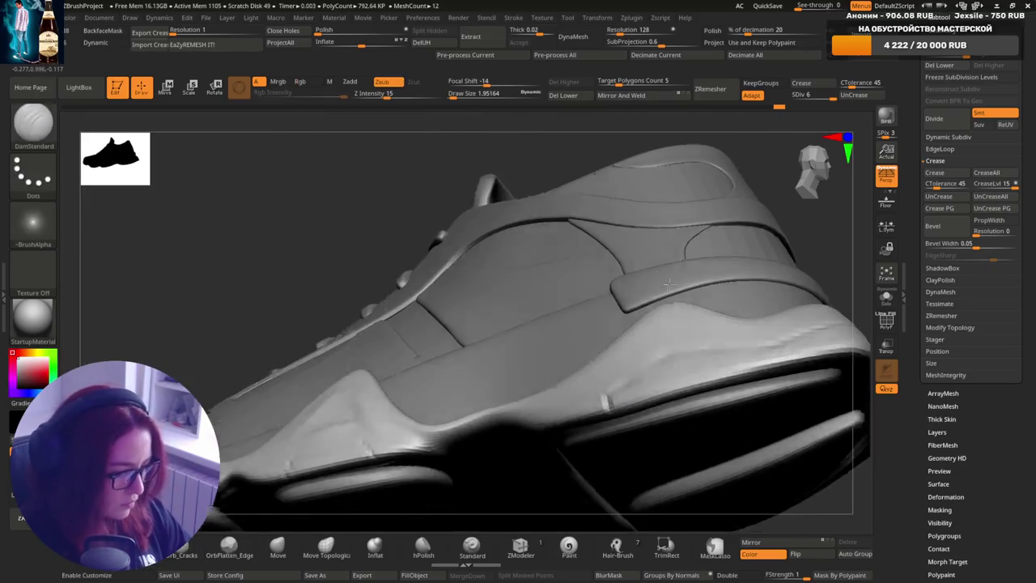
pyautogui.moveTo(656, 348)
pyautogui.mouseDown()
pyautogui.moveTo(628, 391)
pyautogui.moveTo(607, 350)
pyautogui.moveTo(558, 413)
pyautogui.mouseUp()
pyautogui.press('s')
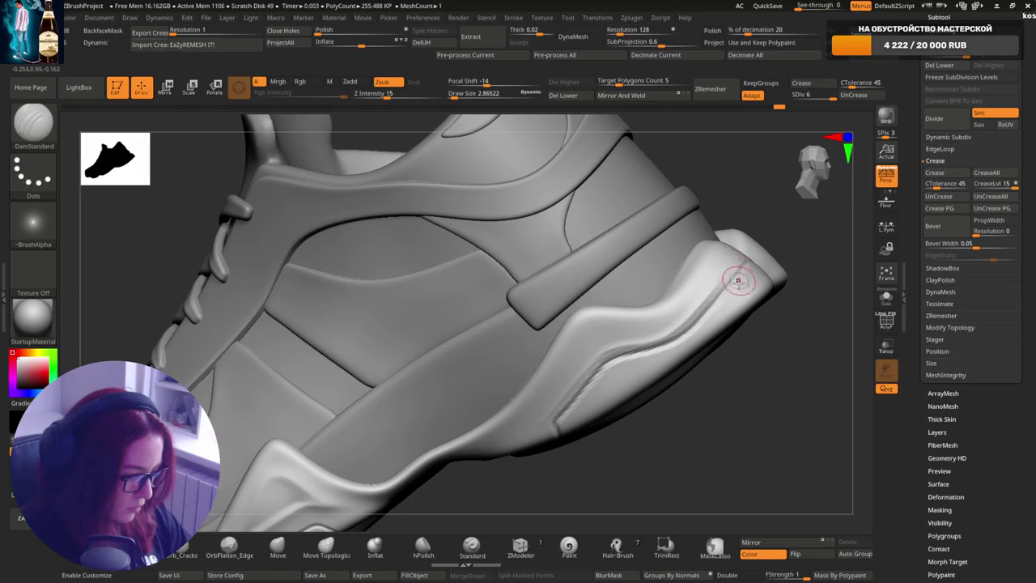
# - Shift-smooth the groove along the sole's heel edge and orbit to view it from the back
pyautogui.moveTo(671, 278); pyautogui.dragTo(697, 310, button='right')
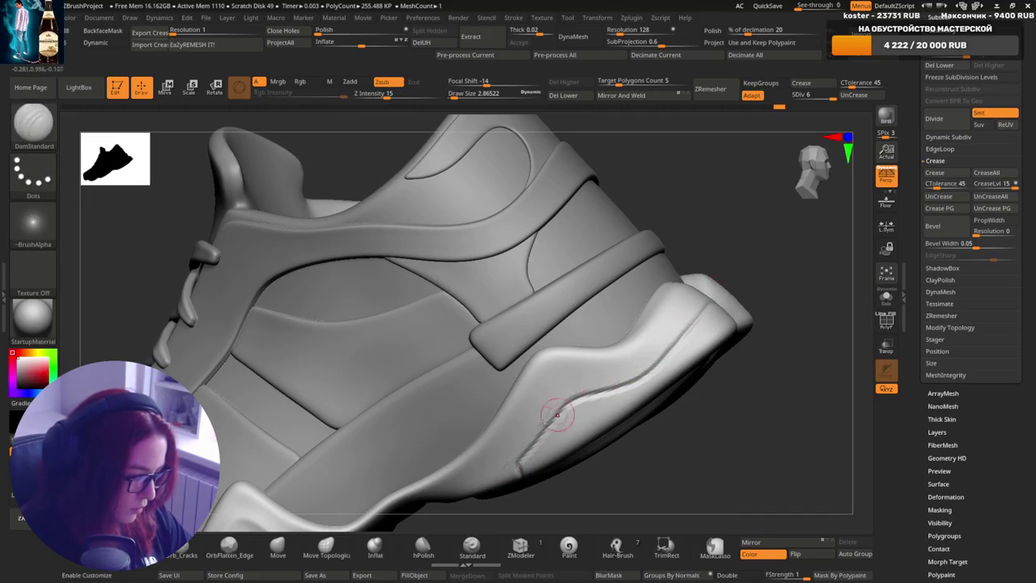
pyautogui.press('shift')
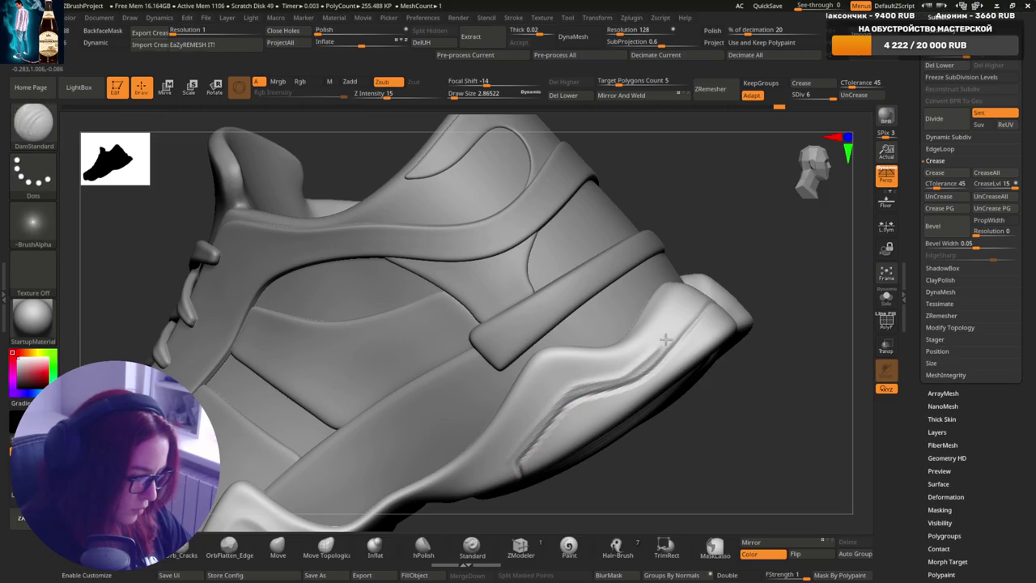
pyautogui.keyDown('shift'); pyautogui.moveTo(708, 289); pyautogui.dragTo(524, 442); pyautogui.keyUp('shift')
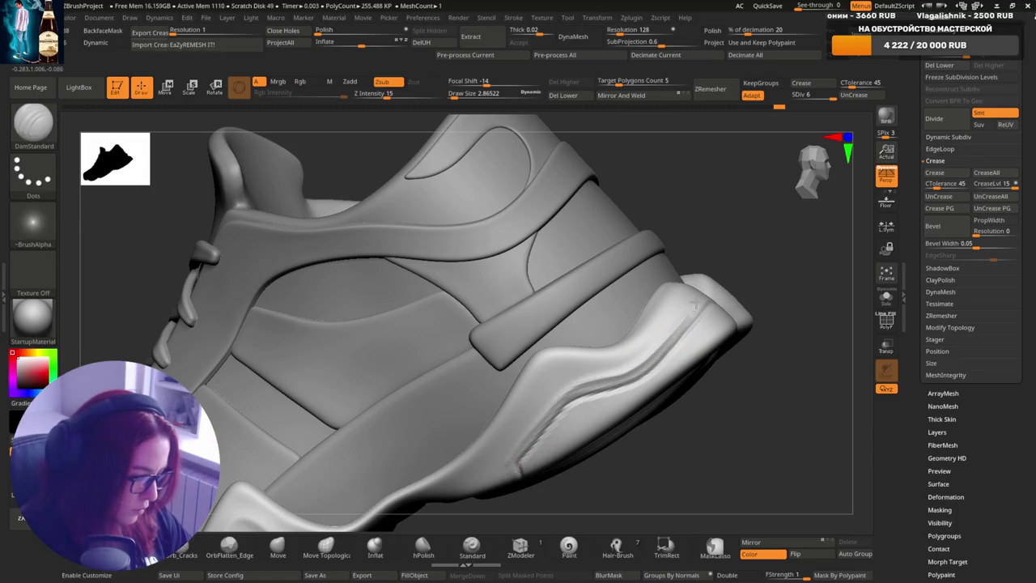
pyautogui.moveTo(711, 321)
pyautogui.mouseDown(button='right')
pyautogui.moveTo(659, 294)
pyautogui.moveTo(675, 347)
pyautogui.moveTo(640, 347)
pyautogui.moveTo(671, 300)
pyautogui.moveTo(742, 308)
pyautogui.mouseUp(button='right')
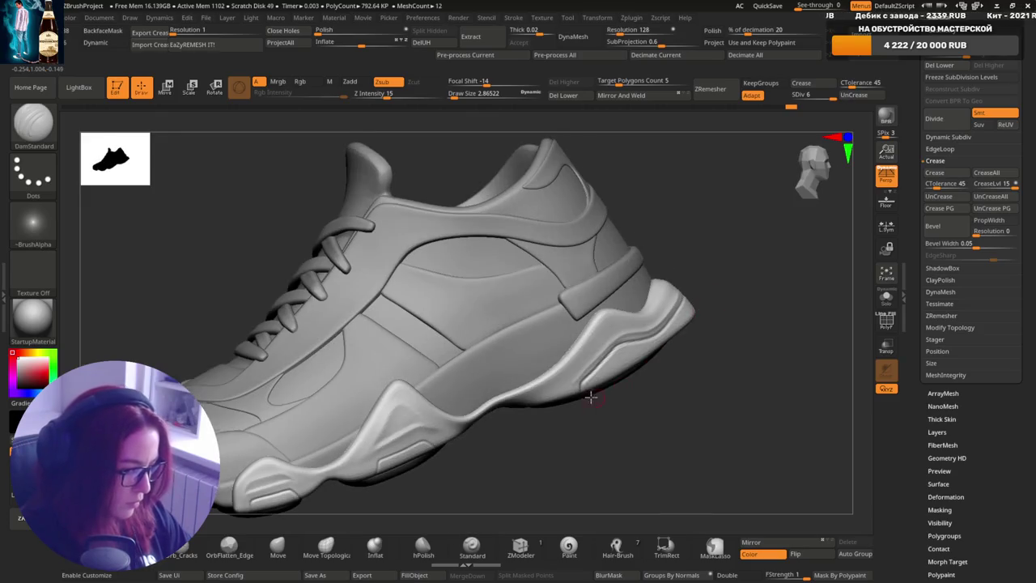
# - Stroke along the sole-side groove to deepen it and extend it toward the heel
pyautogui.moveTo(597, 451)
pyautogui.keyDown('ctrl'); pyautogui.mouseDown(button='right')
pyautogui.moveTo(571, 472)
pyautogui.moveTo(585, 356)
pyautogui.mouseUp(button='right'); pyautogui.keyUp('ctrl')
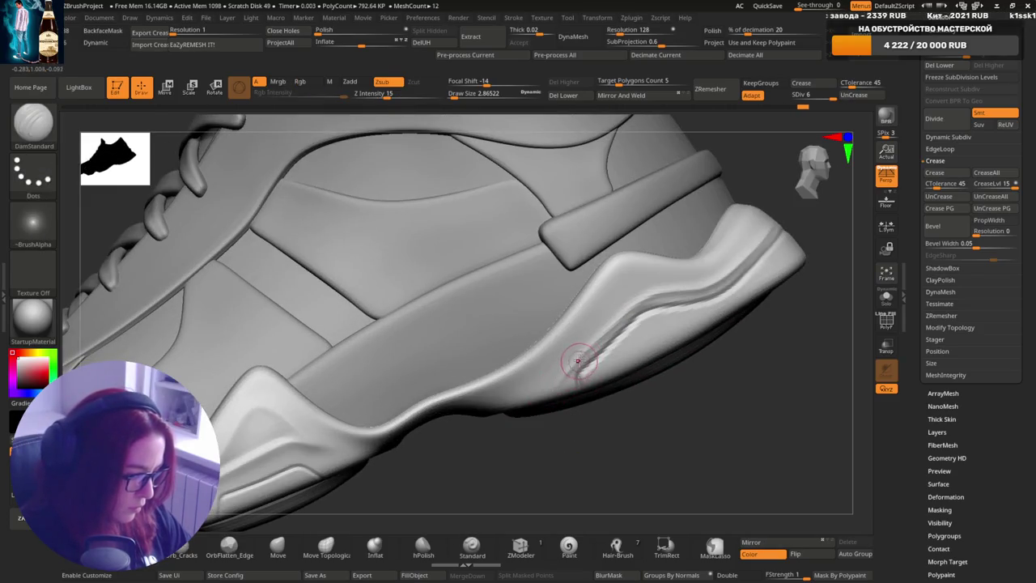
pyautogui.press('shift')
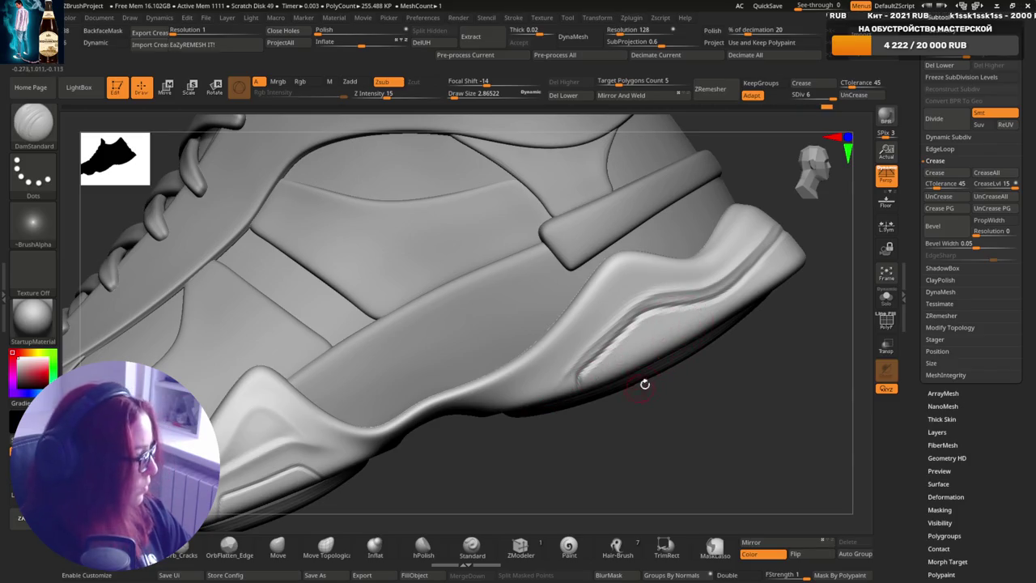
pyautogui.moveTo(701, 307); pyautogui.dragTo(555, 377)
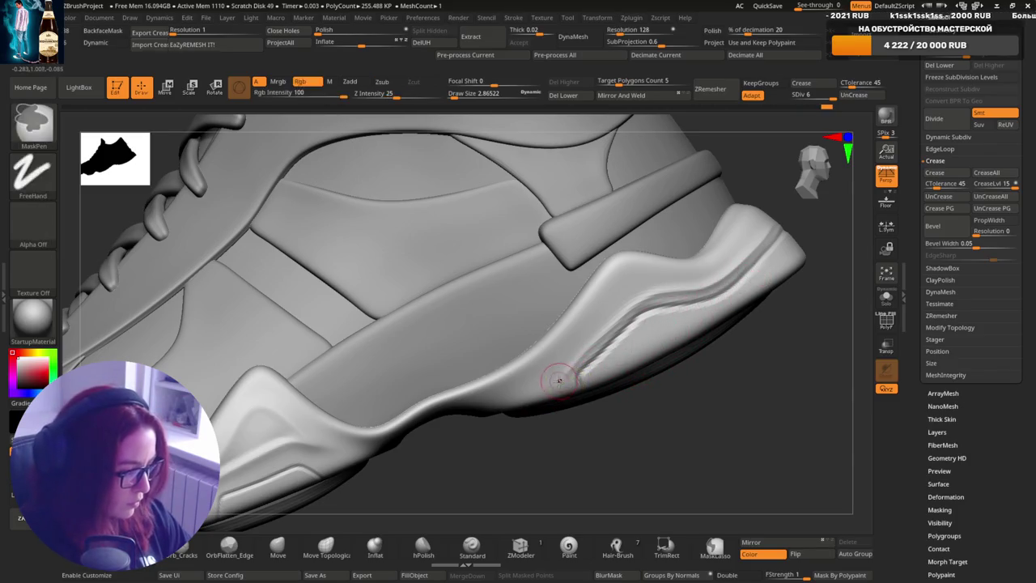
# - Orbit to a side profile and higher three-quarter view, then zoom into the midfoot
pyautogui.moveTo(569, 371); pyautogui.dragTo(664, 331, button='right')
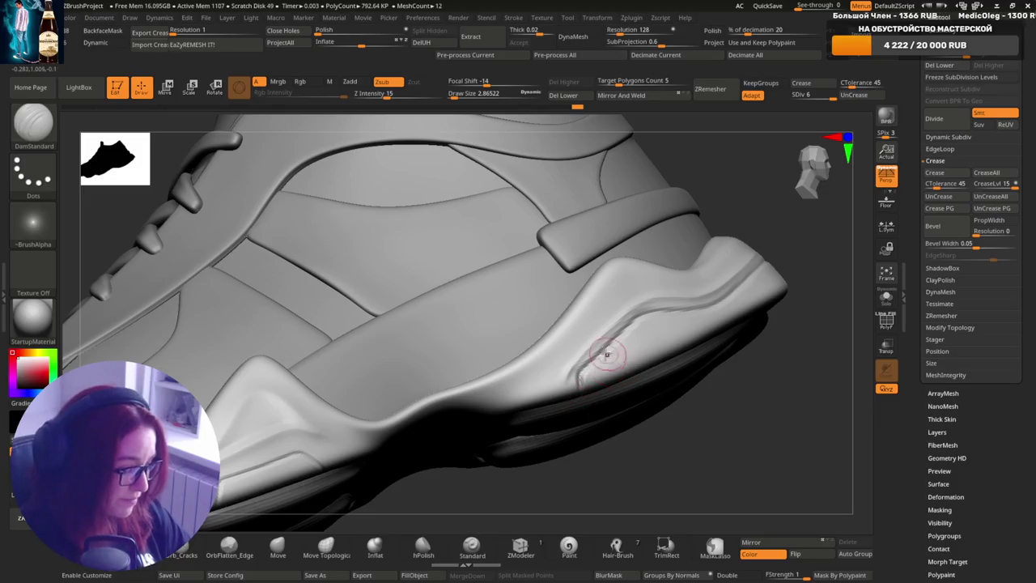
pyautogui.moveTo(604, 340); pyautogui.dragTo(579, 391, button='right')
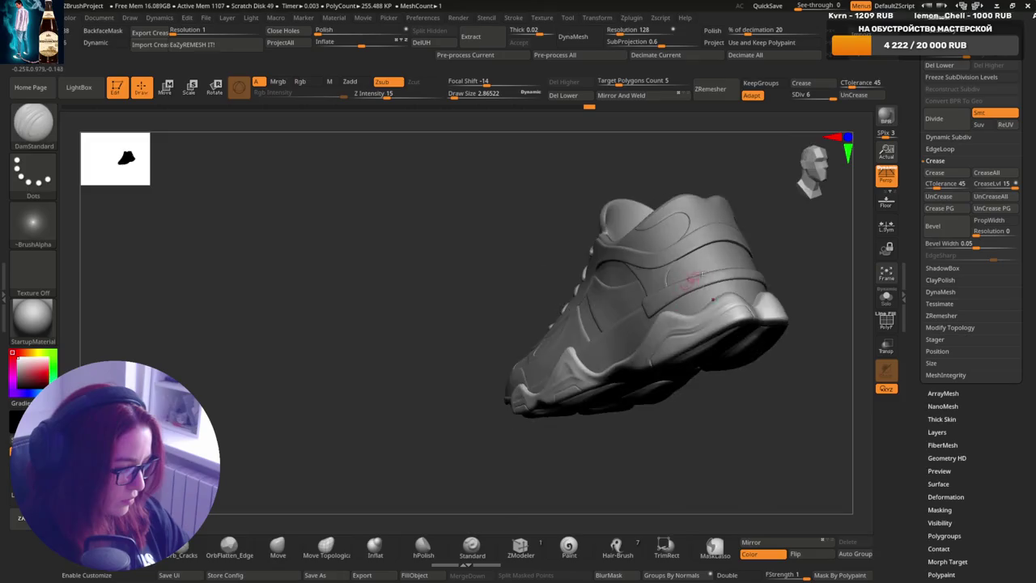
pyautogui.moveTo(713, 292); pyautogui.dragTo(754, 284)
pyautogui.moveTo(667, 333); pyautogui.dragTo(660, 311, button='right')
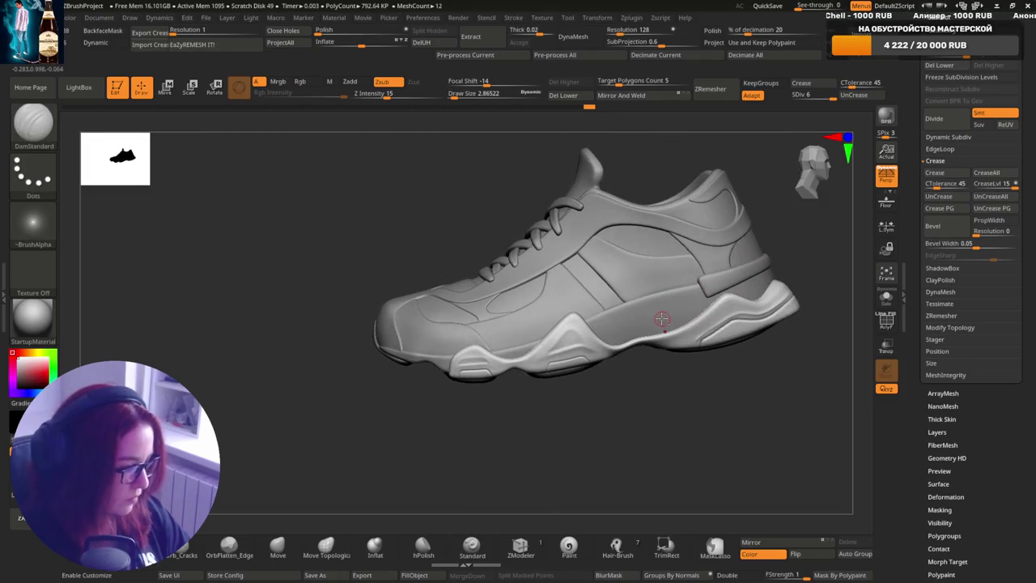
pyautogui.keyDown('ctrl'); pyautogui.moveTo(693, 278); pyautogui.dragTo(688, 319, button='right'); pyautogui.keyUp('ctrl')
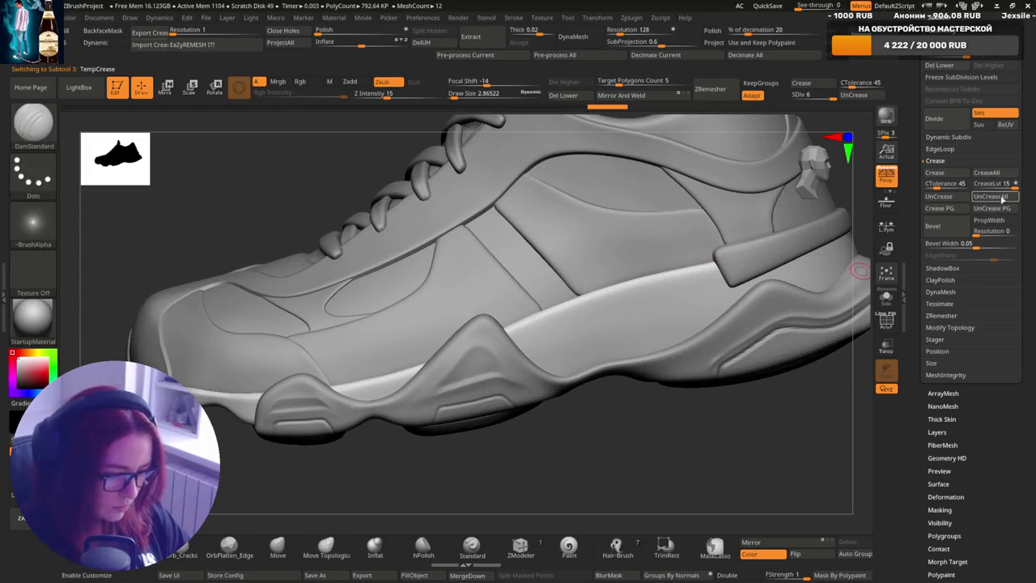
# - Clear the TempCrease edges and try crease strokes across the heel panel, undoing them
pyautogui.click(1003, 197)
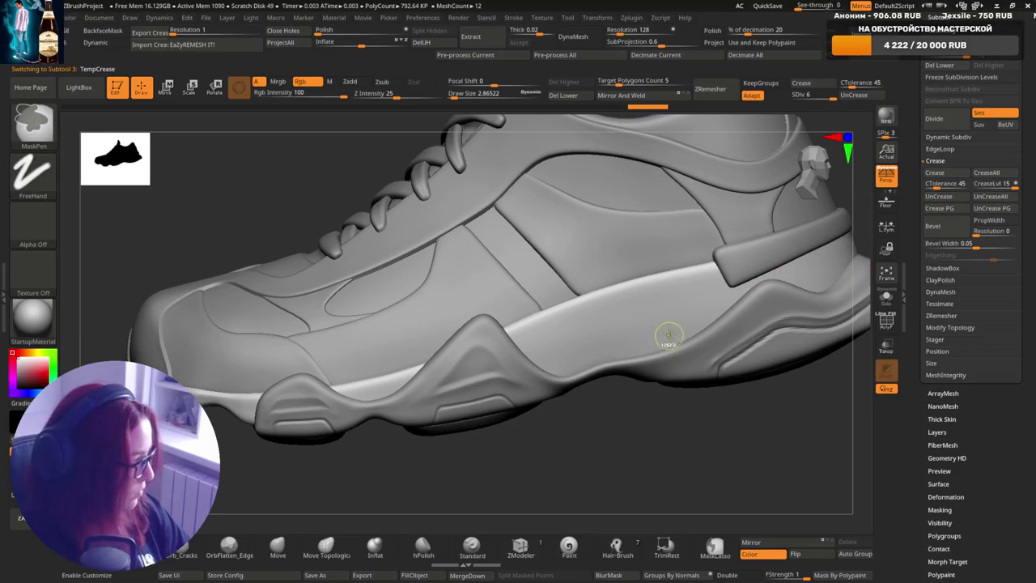
pyautogui.moveTo(566, 366); pyautogui.dragTo(644, 290)
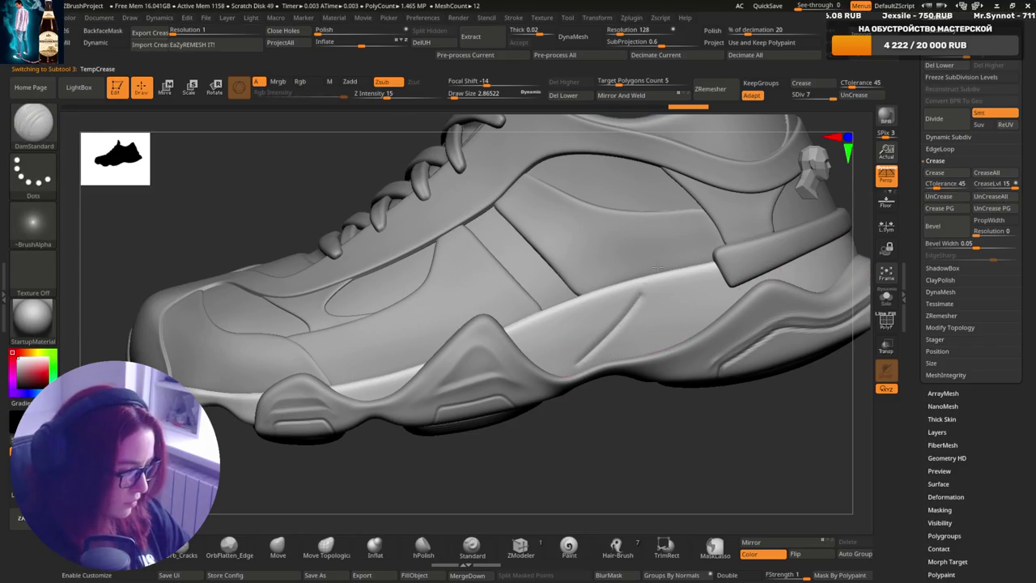
pyautogui.hotkey('ctrl', 'z')
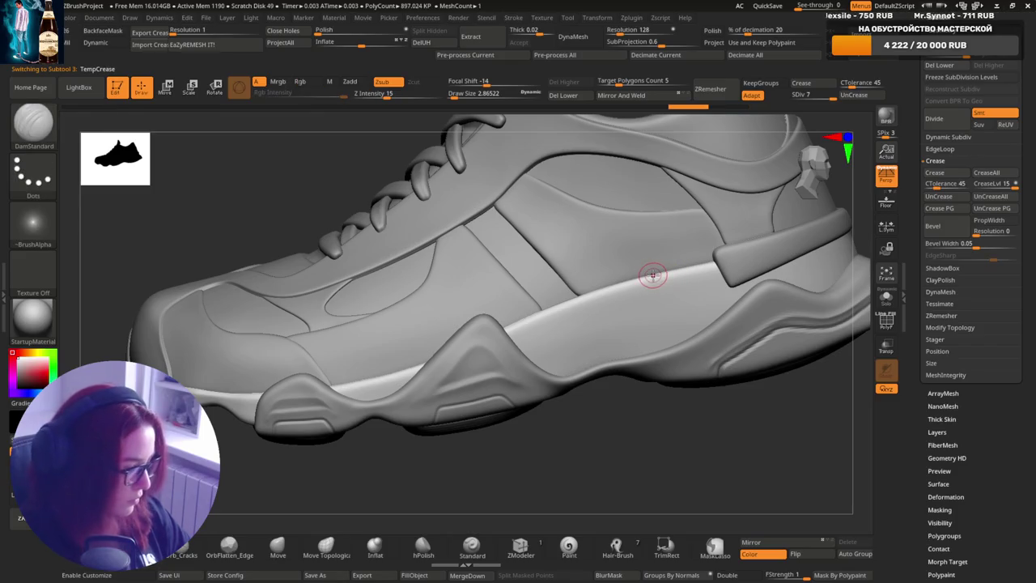
pyautogui.moveTo(578, 388); pyautogui.dragTo(670, 283)
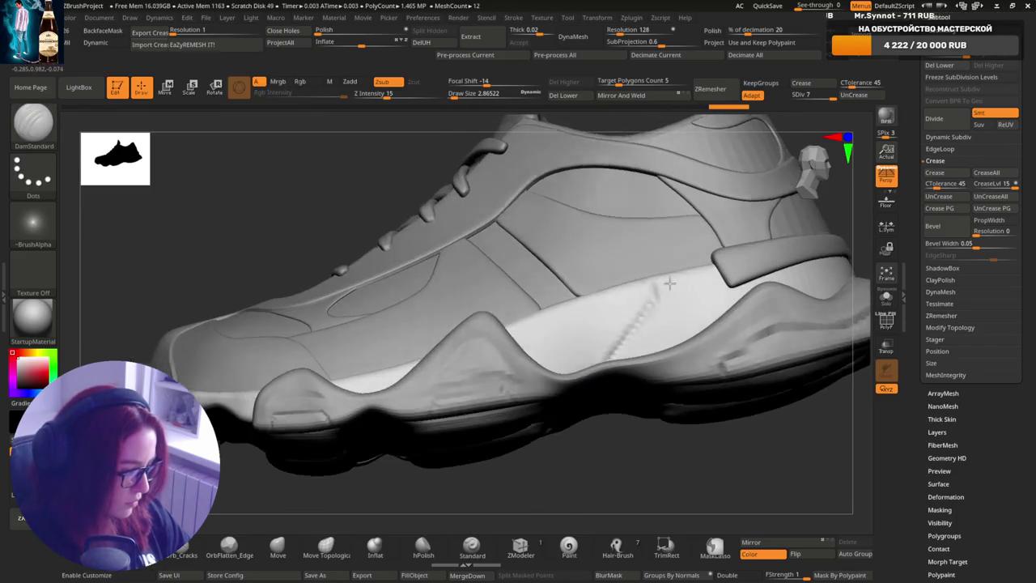
pyautogui.hotkey('ctrl', 'z')
pyautogui.hotkey('ctrl', 'z')
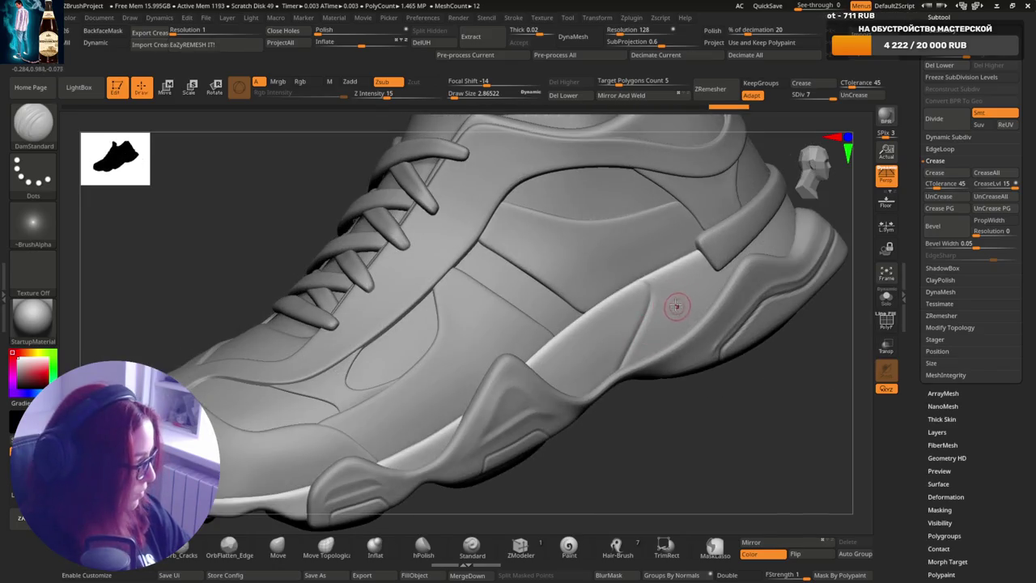
pyautogui.hotkey('ctrl', 'z')
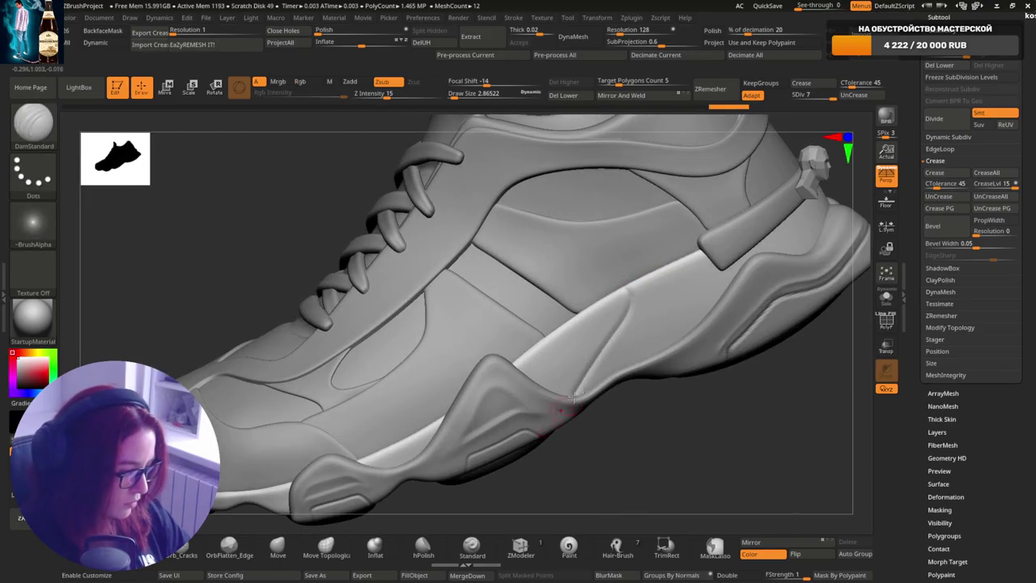
# - Carve a diagonal line across the white sole band, keeping it with redo
pyautogui.hotkey('ctrl', 'z')
pyautogui.hotkey('ctrl', 'z')
pyautogui.hotkey('ctrl', 'shift', 'z')
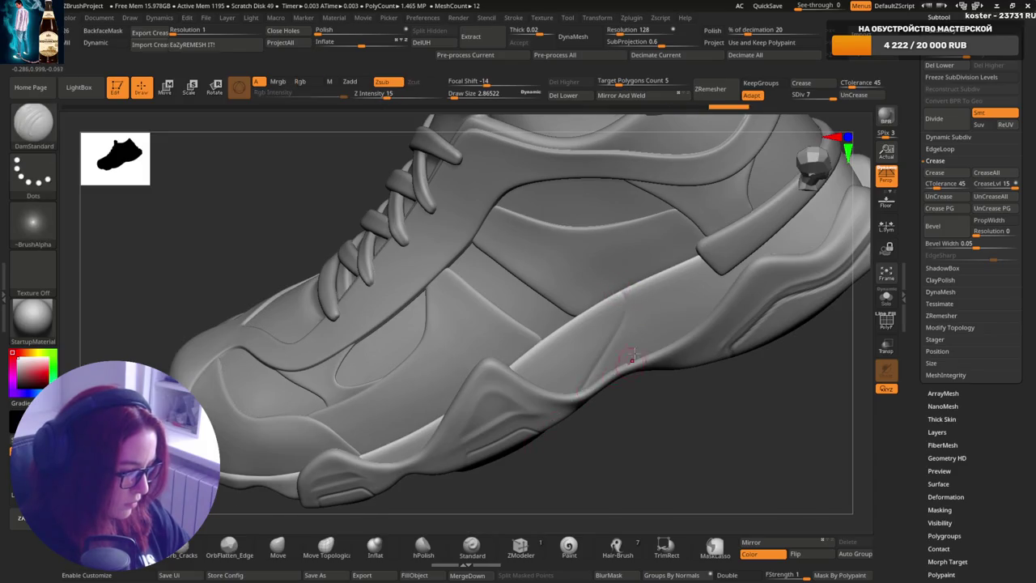
pyautogui.hotkey('ctrl', 'z')
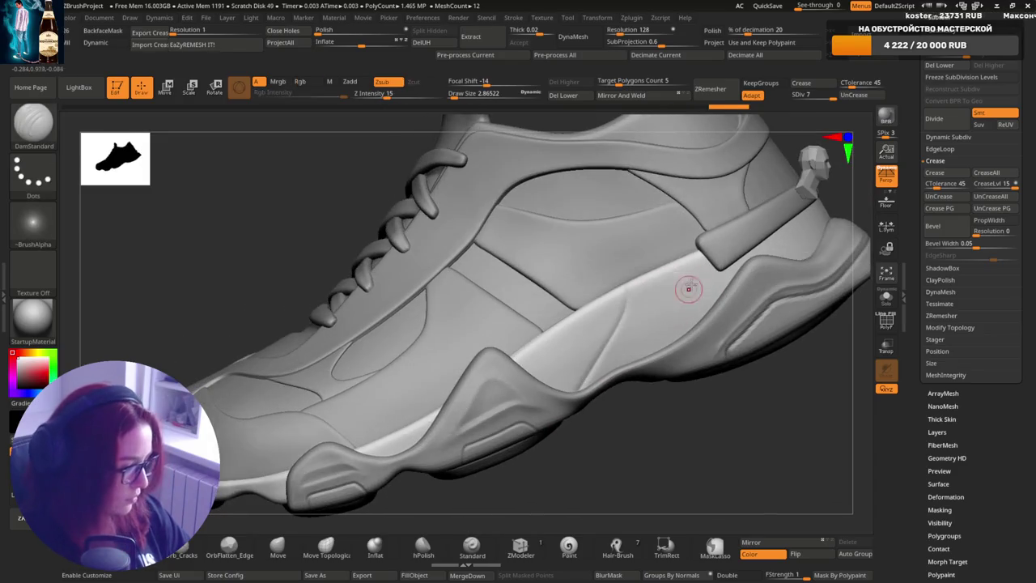
pyautogui.moveTo(635, 305); pyautogui.dragTo(540, 441)
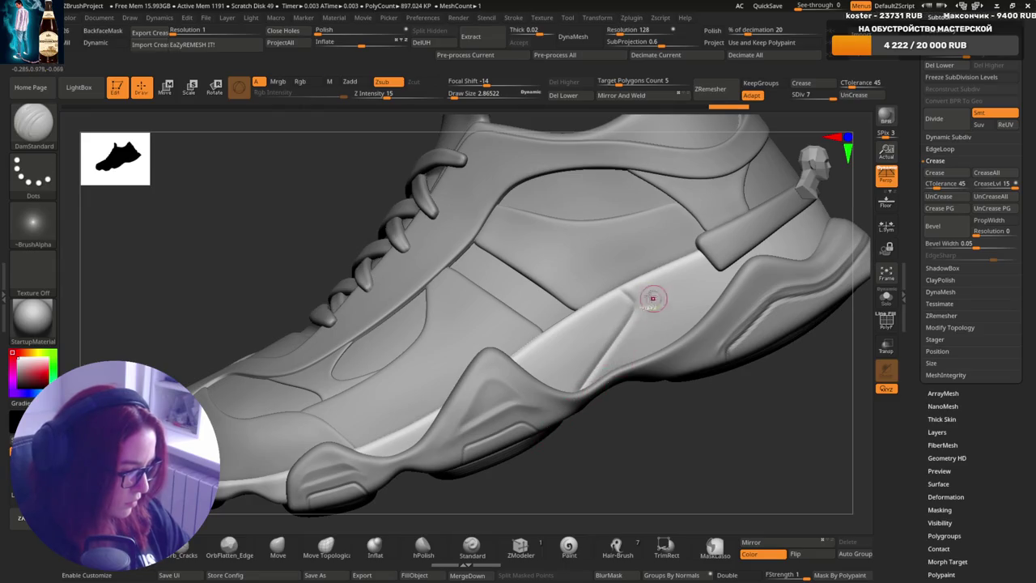
pyautogui.hotkey('ctrl', 'z')
pyautogui.hotkey('ctrl', 'shift', 'z')
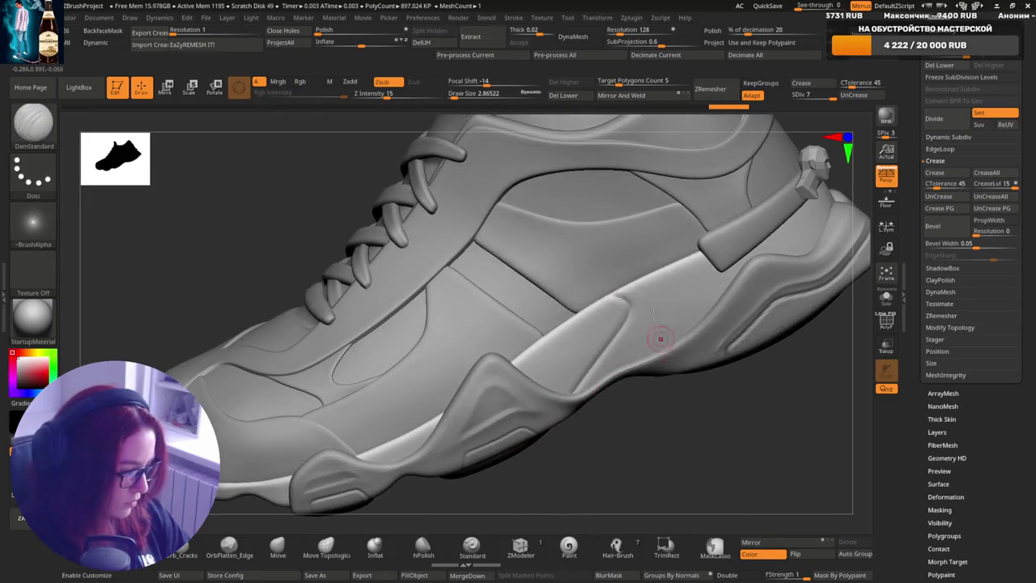
pyautogui.hotkey('ctrl', 'shift', 'z')
pyautogui.hotkey('ctrl', 'shift', 'z')
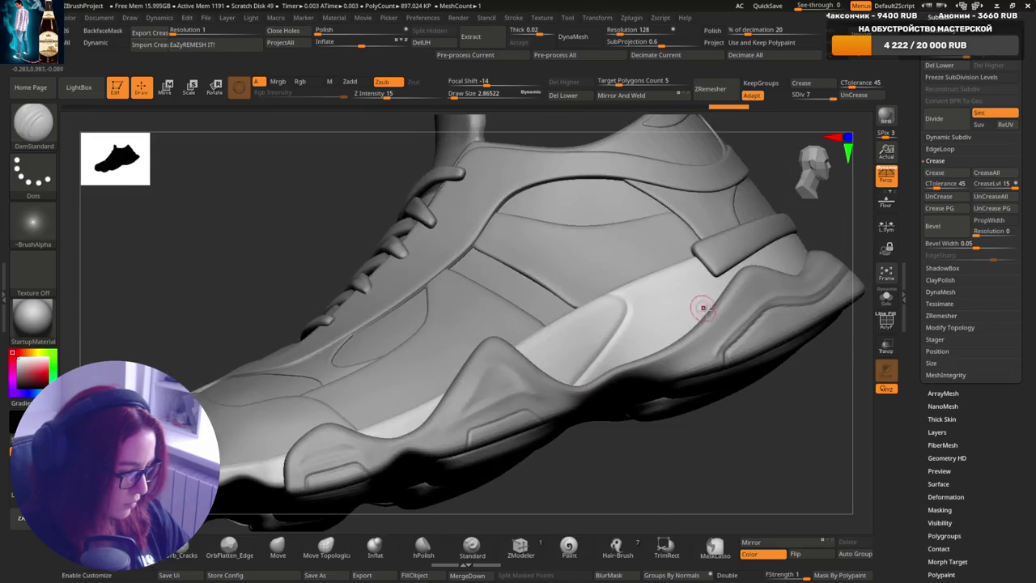
pyautogui.hotkey('ctrl', 'shift', 'z')
pyautogui.hotkey('ctrl', 'shift', 'z')
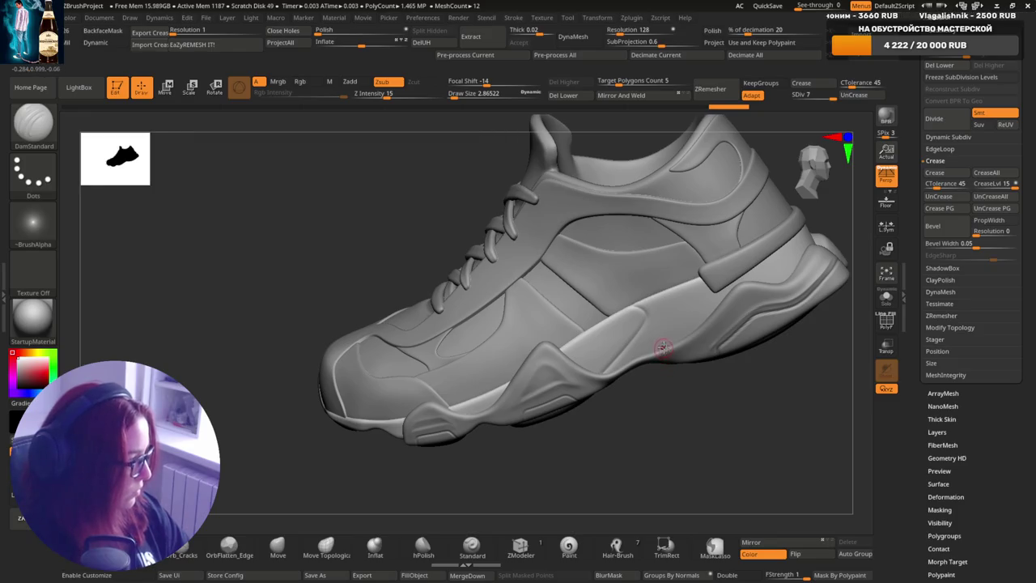
# - Shrink the brush to a finer size and zoom in on the heel and side panel
pyautogui.scroll(5, 660, 356)
pyautogui.scroll(3, 648, 340)
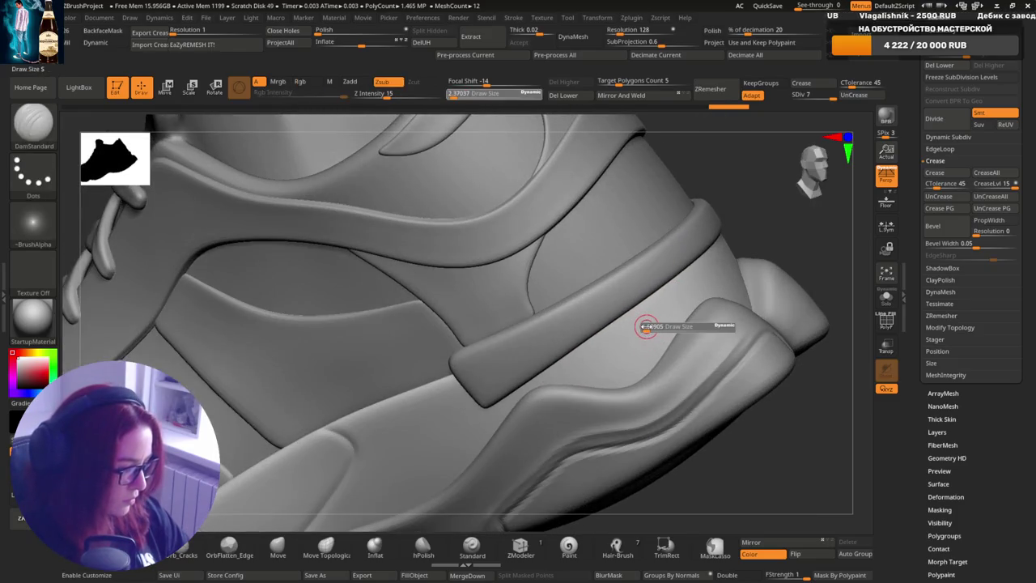
pyautogui.moveTo(631, 324); pyautogui.dragTo(591, 379, button='right')
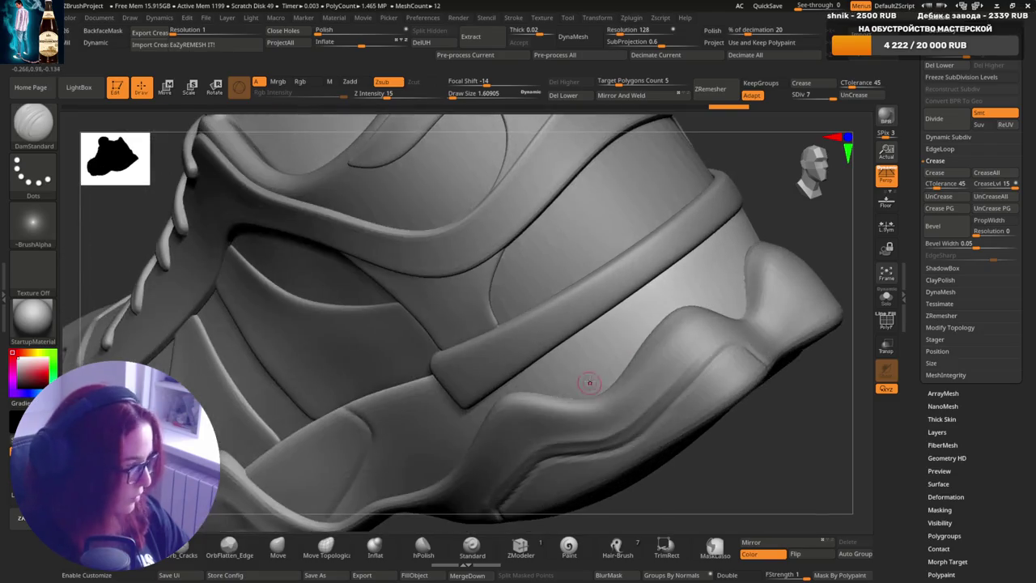
pyautogui.moveTo(623, 340); pyautogui.dragTo(638, 340, button='right')
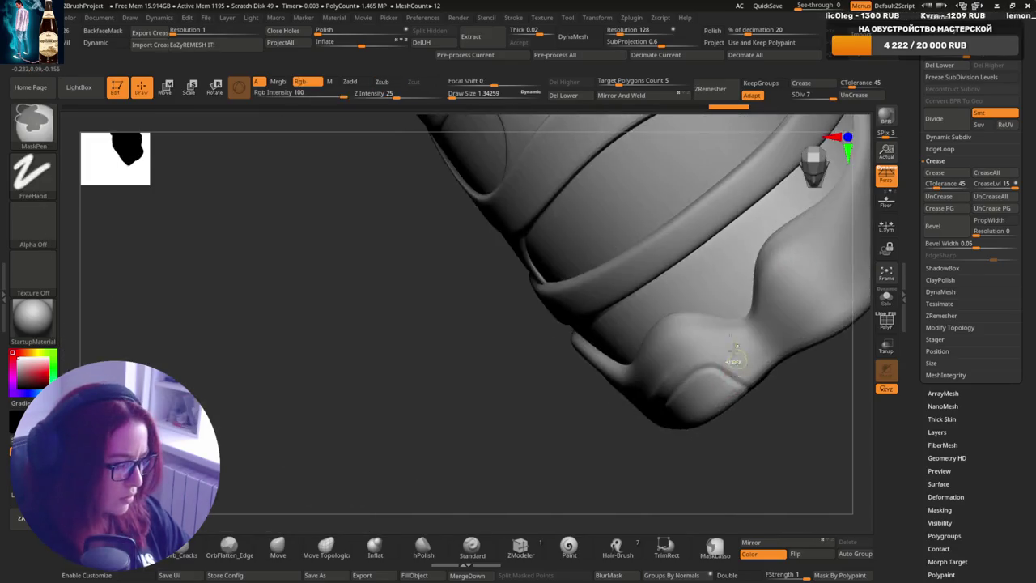
pyautogui.keyDown('alt'); pyautogui.moveTo(772, 291); pyautogui.dragTo(738, 331, button='right'); pyautogui.keyUp('alt')
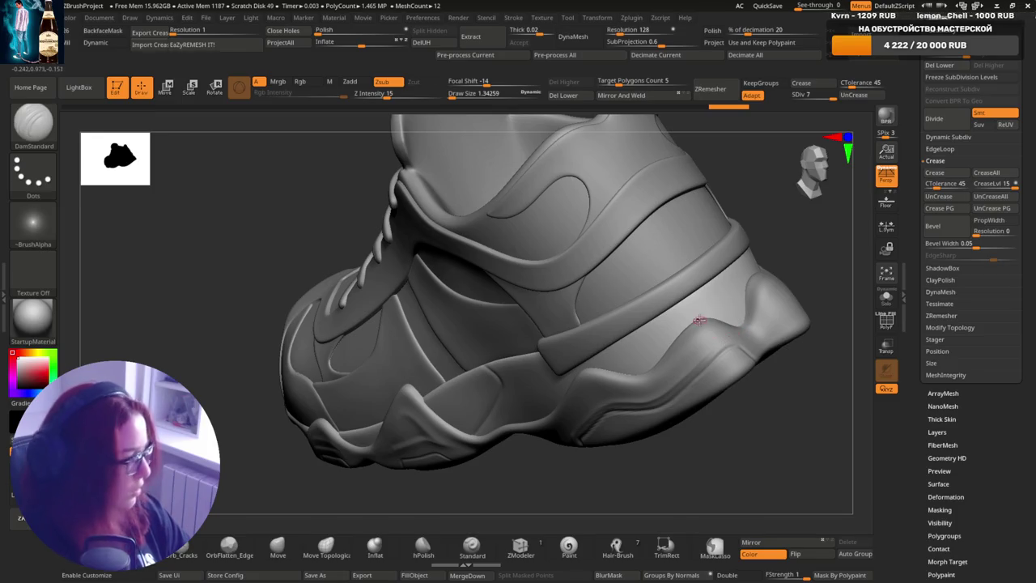
pyautogui.keyDown('alt'); pyautogui.moveTo(700, 320); pyautogui.dragTo(631, 352, button='right'); pyautogui.keyUp('alt')
# - Paint a thin curved MaskPen stripe along the heel-side panel, redoing the stroke
pyautogui.press('s')
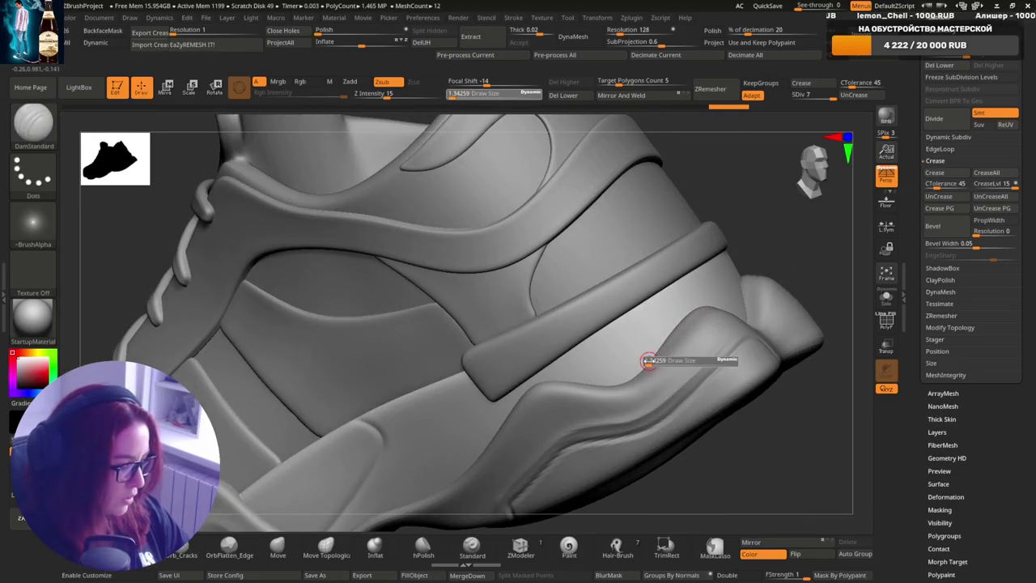
pyautogui.press('ctrl')
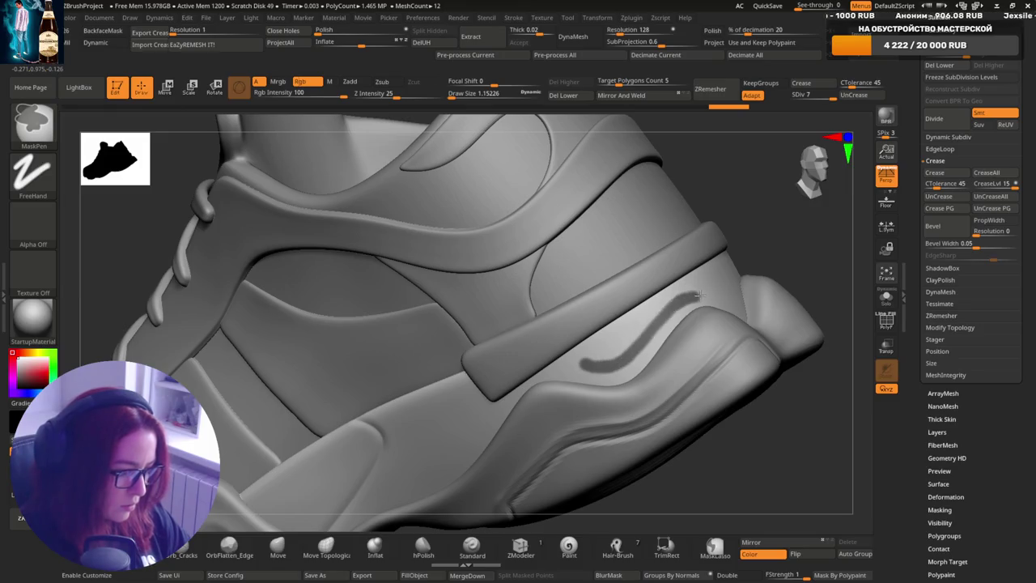
pyautogui.hotkey('ctrl', 'z')
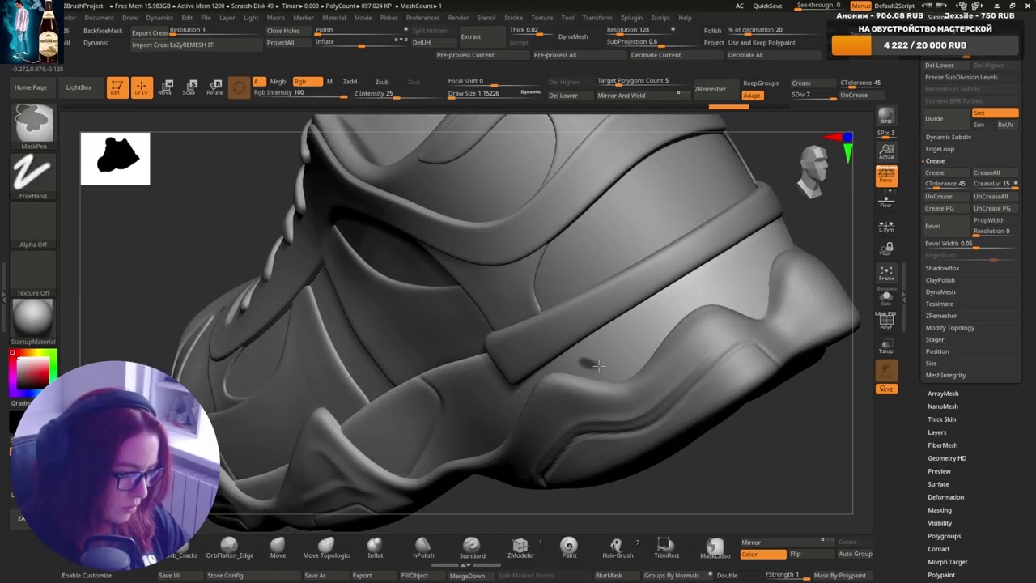
pyautogui.keyDown('ctrl'); pyautogui.moveTo(598, 366); pyautogui.dragTo(739, 293); pyautogui.keyUp('ctrl')
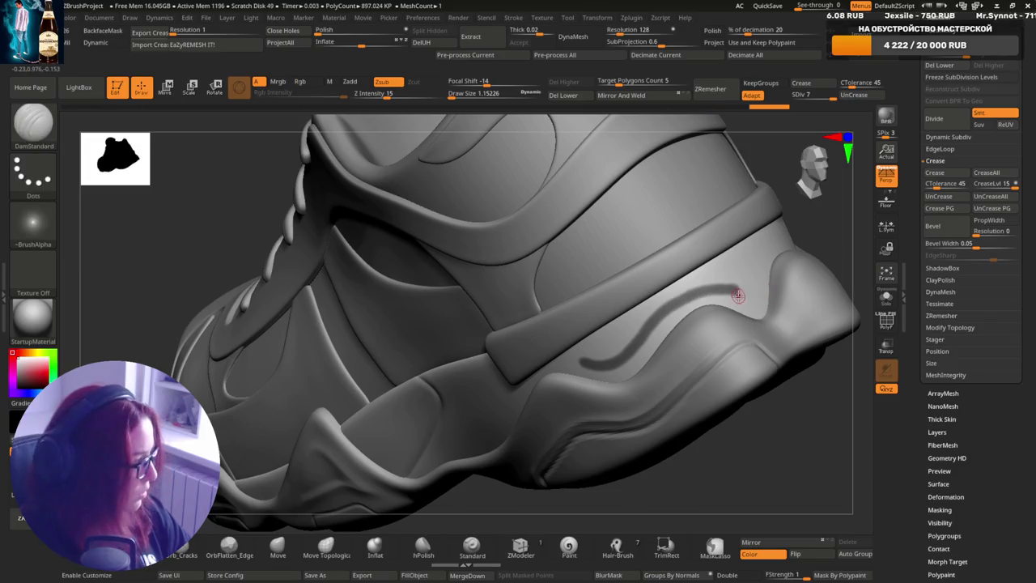
pyautogui.moveTo(738, 296)
pyautogui.keyDown('alt'); pyautogui.mouseDown(button='right')
pyautogui.moveTo(669, 323)
pyautogui.moveTo(682, 340)
pyautogui.moveTo(553, 387)
pyautogui.mouseUp(button='right'); pyautogui.keyUp('alt')
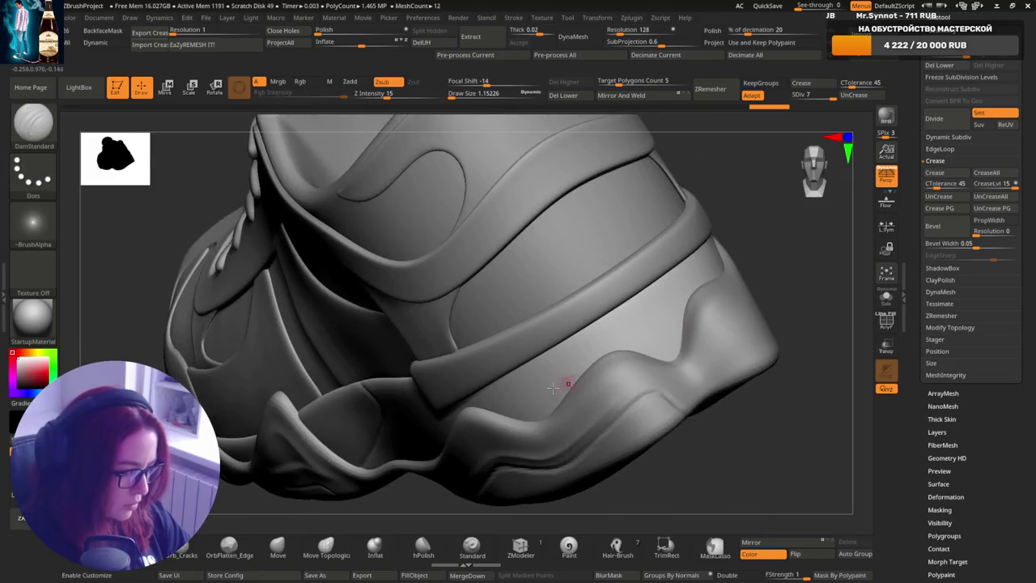
pyautogui.press('ctrl')
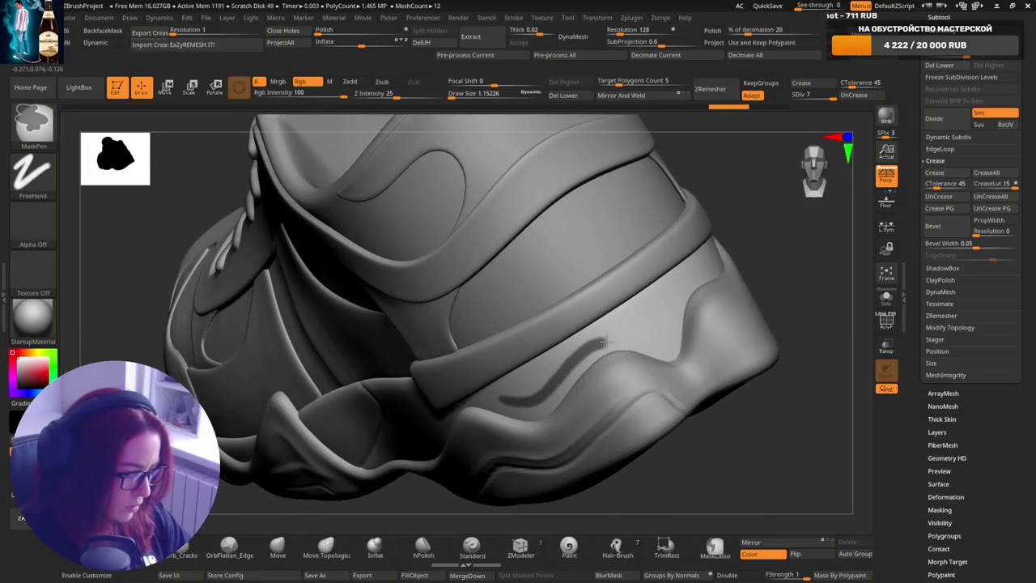
pyautogui.moveTo(642, 340); pyautogui.dragTo(744, 257, button='right')
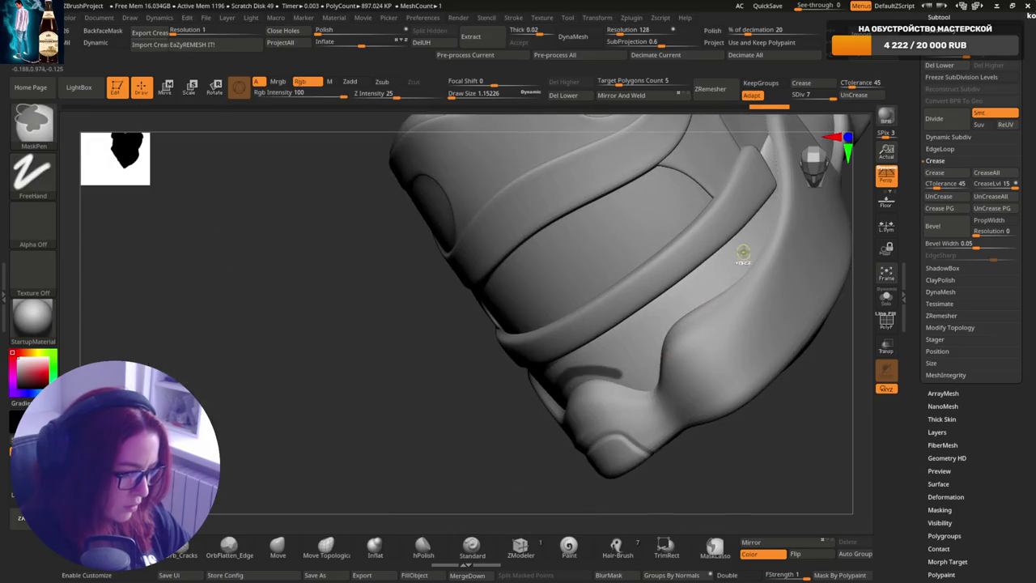
pyautogui.keyDown('ctrl'); pyautogui.keyDown('alt'); pyautogui.moveTo(642, 367); pyautogui.dragTo(731, 265); pyautogui.keyUp('alt'); pyautogui.keyUp('ctrl')
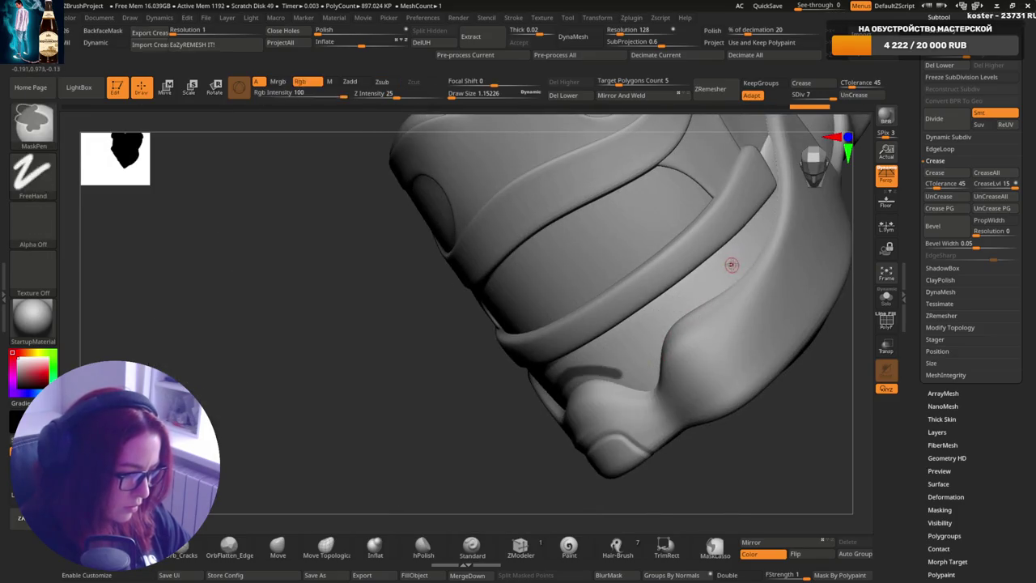
# - Select the TempCrease subtool and enlarge the brush while orbiting to the heel
pyautogui.moveTo(677, 275)
pyautogui.mouseDown(button='right')
pyautogui.moveTo(735, 354)
pyautogui.moveTo(728, 405)
pyautogui.mouseUp(button='right')
pyautogui.keyDown('alt'); pyautogui.click(735, 353); pyautogui.keyUp('alt')
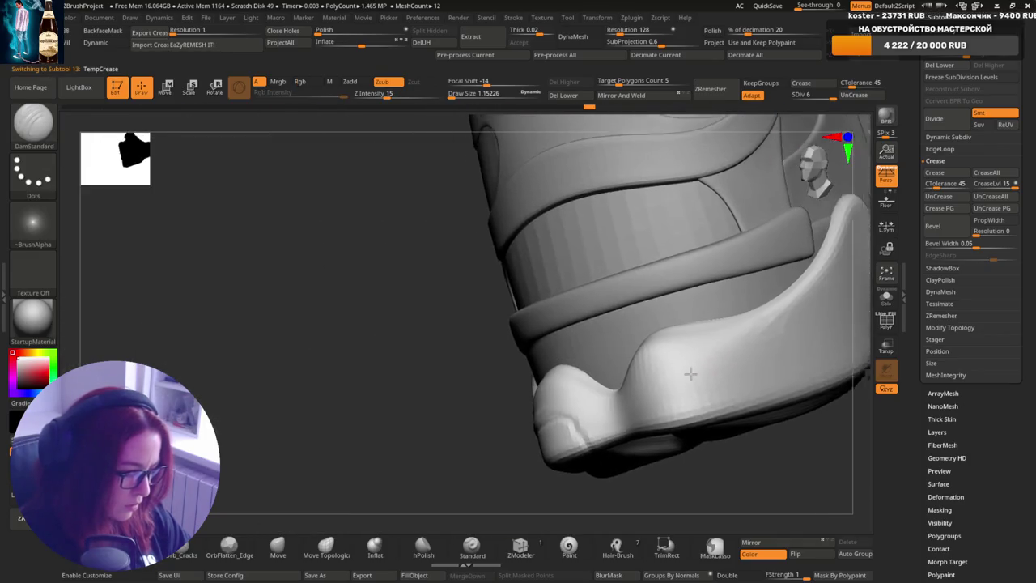
pyautogui.click(278, 547)
pyautogui.press('s')
pyautogui.moveTo(686, 356); pyautogui.dragTo(699, 357)
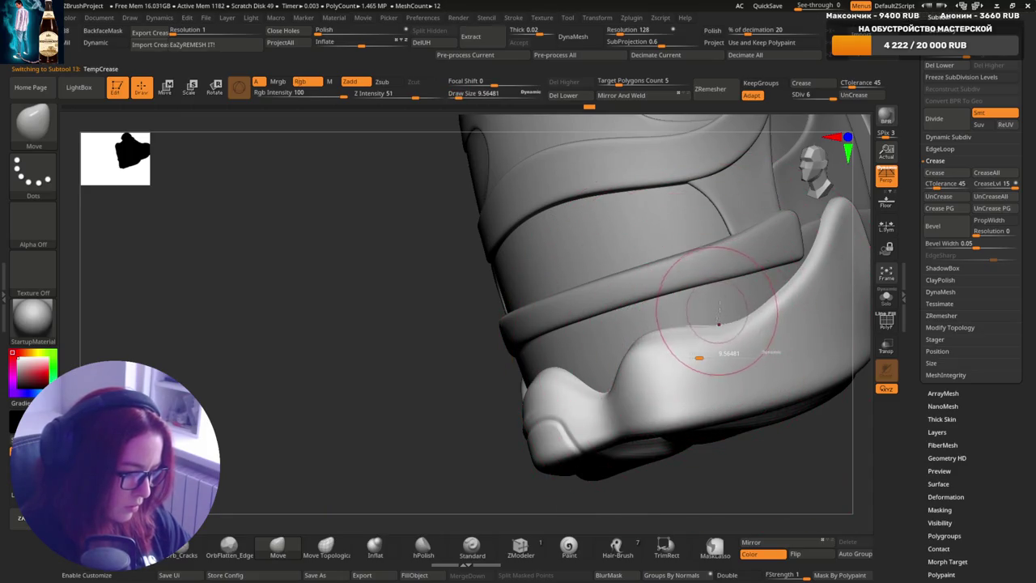
pyautogui.moveTo(753, 364)
pyautogui.mouseDown(button='right')
pyautogui.moveTo(741, 304)
pyautogui.moveTo(726, 329)
pyautogui.moveTo(706, 326)
pyautogui.mouseUp(button='right')
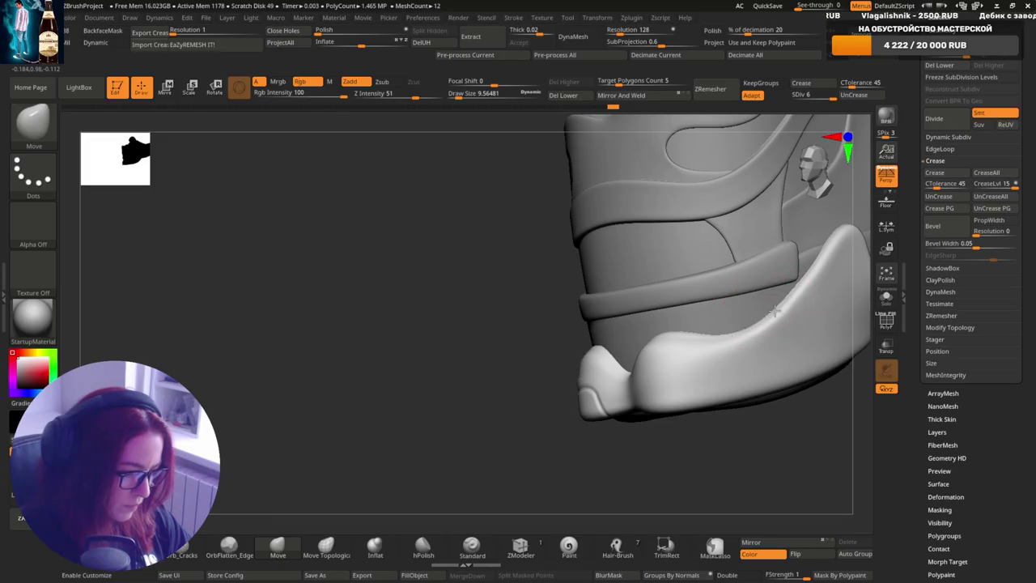
pyautogui.moveTo(775, 312)
pyautogui.mouseDown(button='right')
pyautogui.moveTo(723, 328)
pyautogui.moveTo(731, 338)
pyautogui.moveTo(670, 332)
pyautogui.mouseUp(button='right')
# - Shrink the brush to a fine masking size and zoom in on the heel counter
pyautogui.keyDown('alt'); pyautogui.click(670, 332); pyautogui.keyUp('alt')
pyautogui.press('s')
pyautogui.moveTo(802, 285)
pyautogui.mouseDown()
pyautogui.moveTo(765, 285)
pyautogui.moveTo(783, 305)
pyautogui.mouseUp()
pyautogui.press('s')
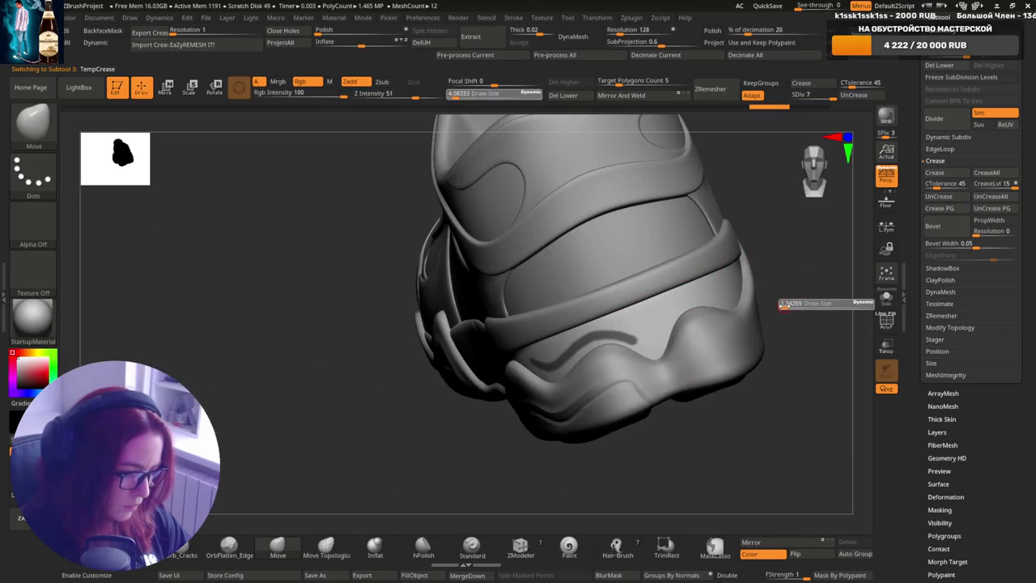
pyautogui.moveTo(687, 300); pyautogui.dragTo(658, 337, button='right')
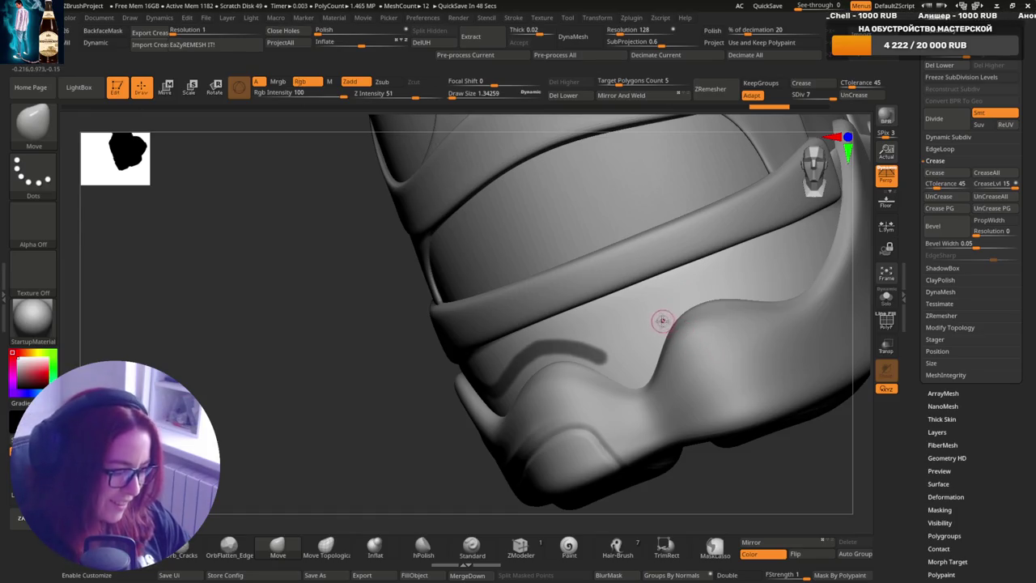
pyautogui.press('s')
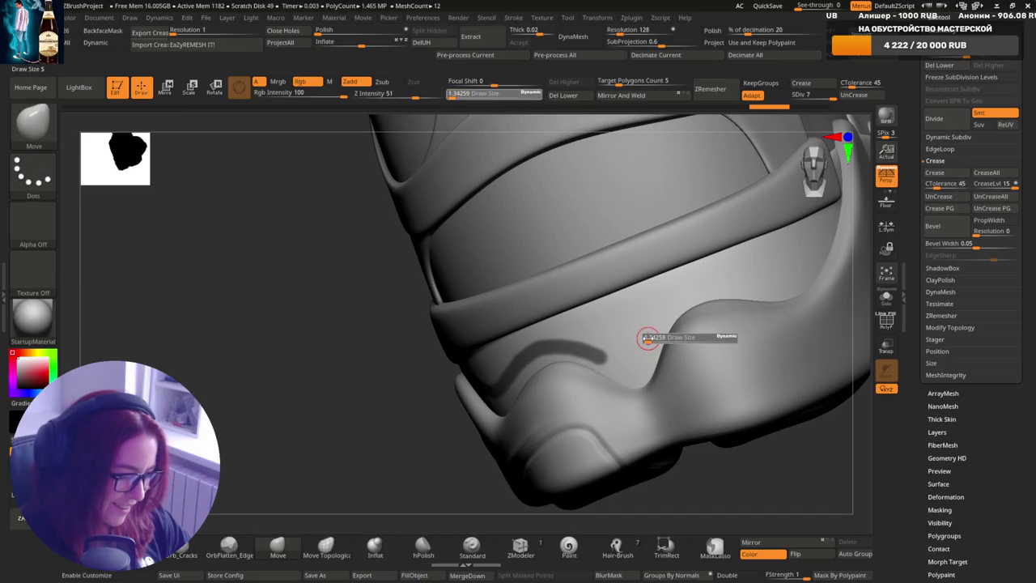
pyautogui.click(647, 339)
# - Paint a MaskPen stroke along the heel groove and invert the mask
pyautogui.press('ctrl')
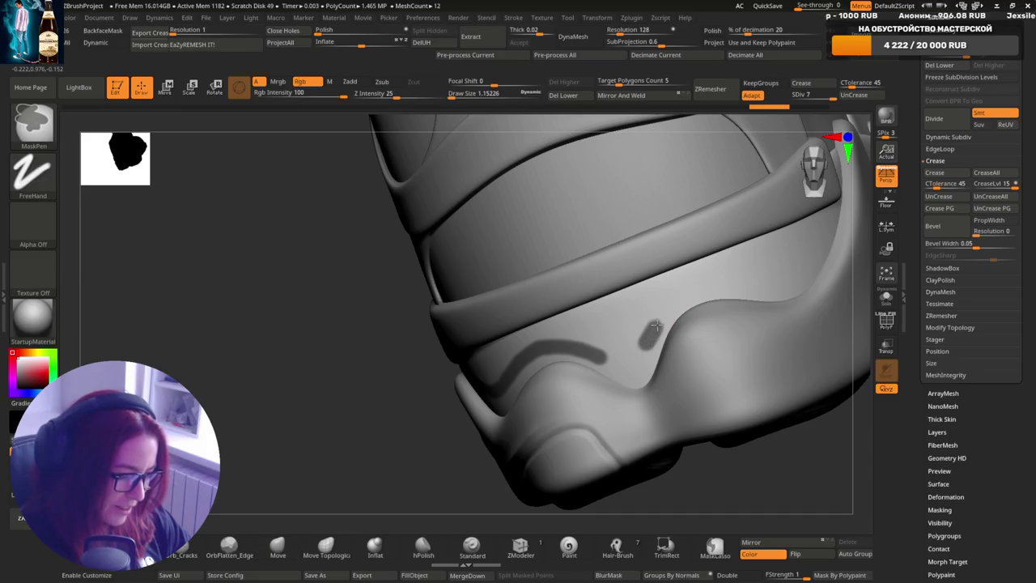
pyautogui.hotkey('ctrl', 'z')
pyautogui.keyDown('ctrl'); pyautogui.moveTo(645, 347); pyautogui.dragTo(669, 301); pyautogui.keyUp('ctrl')
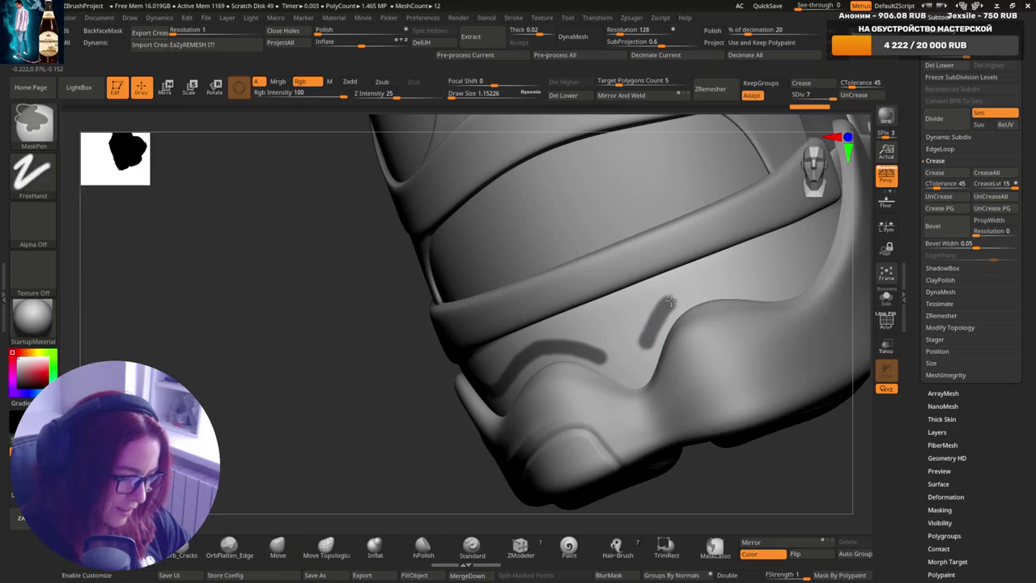
pyautogui.keyDown('ctrl'); pyautogui.moveTo(743, 286); pyautogui.dragTo(780, 289); pyautogui.keyUp('ctrl')
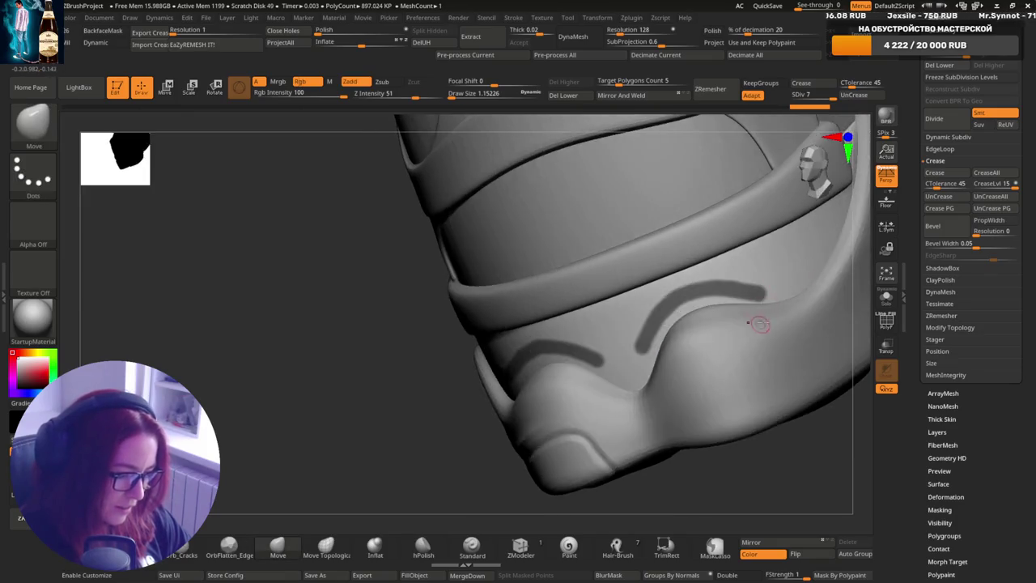
pyautogui.moveTo(756, 324)
pyautogui.mouseDown()
pyautogui.moveTo(731, 272)
pyautogui.moveTo(742, 312)
pyautogui.moveTo(761, 303)
pyautogui.mouseUp()
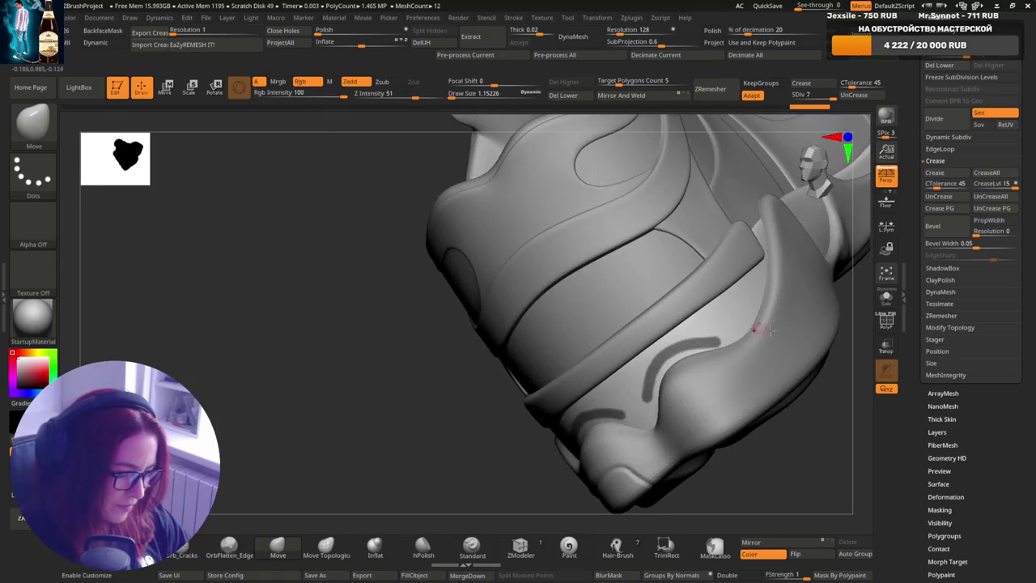
pyautogui.keyDown('ctrl'); pyautogui.click(842, 374); pyautogui.keyUp('ctrl')
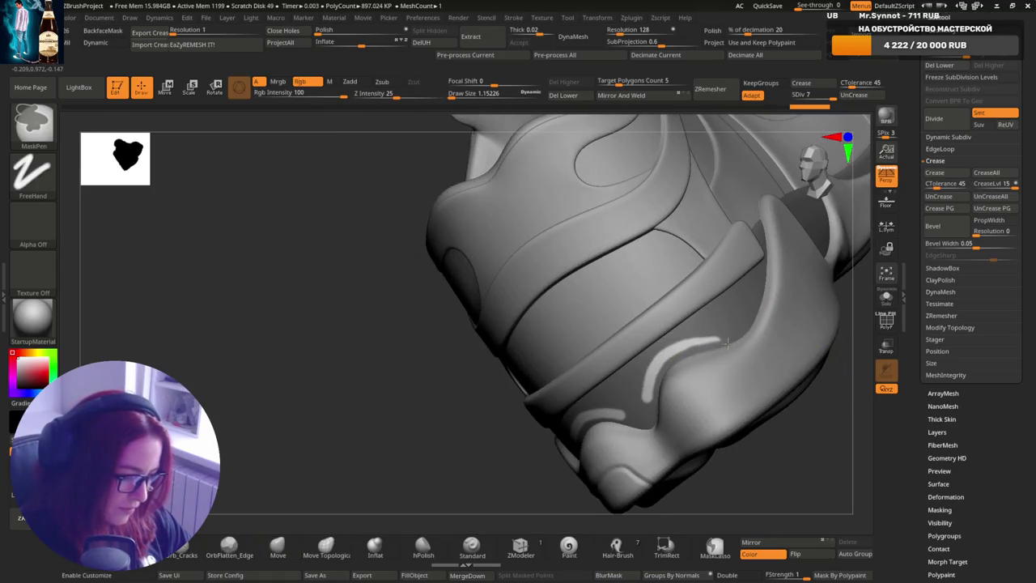
pyautogui.keyDown('ctrl'); pyautogui.click(809, 432); pyautogui.keyUp('ctrl')
# - Undo and repaint the groove mask stroke, then invert it so the stripe is free
pyautogui.moveTo(810, 432); pyautogui.dragTo(661, 359)
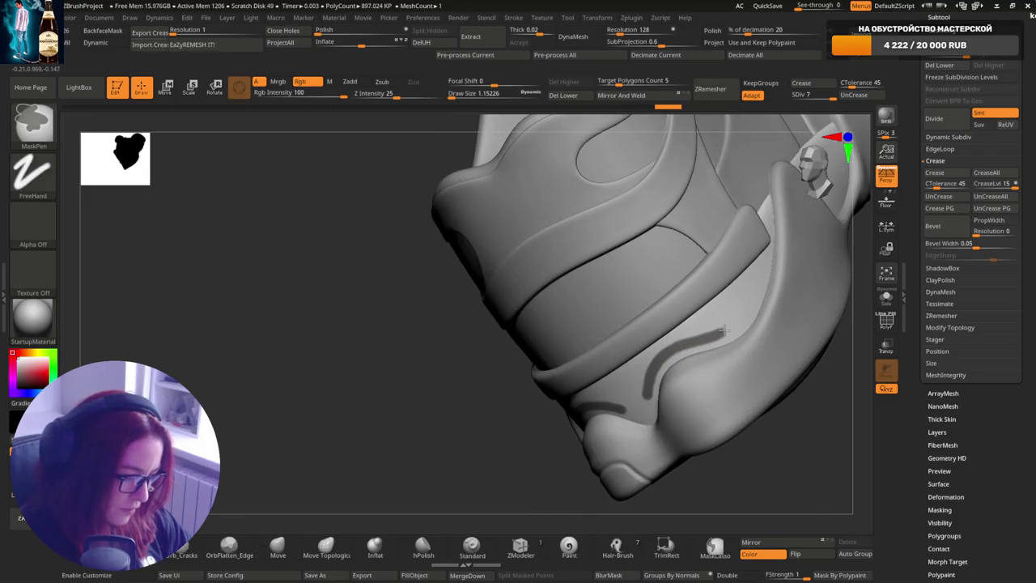
pyautogui.moveTo(745, 296); pyautogui.dragTo(780, 290, button='right')
pyautogui.moveTo(771, 310); pyautogui.dragTo(747, 314)
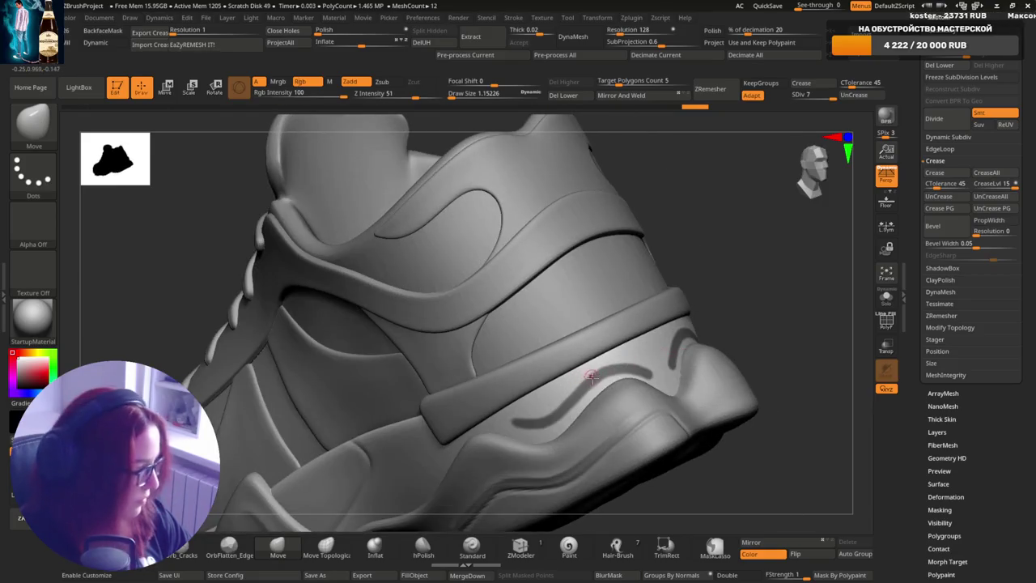
pyautogui.hotkey('ctrl', 'z')
pyautogui.hotkey('ctrl', 'z')
pyautogui.hotkey('ctrl', 'z')
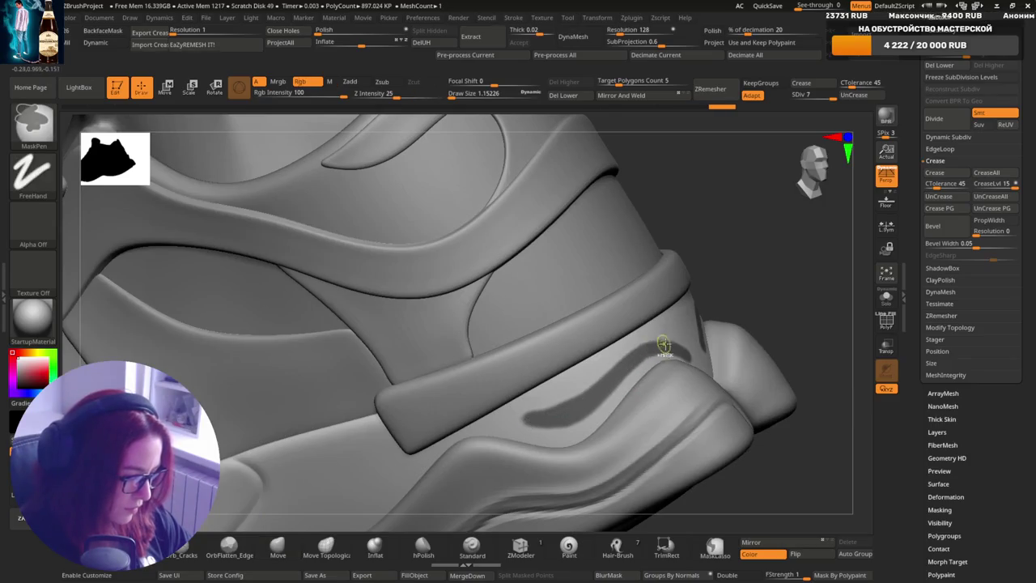
pyautogui.hotkey('ctrl', 'z')
pyautogui.hotkey('ctrl', 'z')
pyautogui.hotkey('ctrl', 'z')
pyautogui.hotkey('ctrl', 'z')
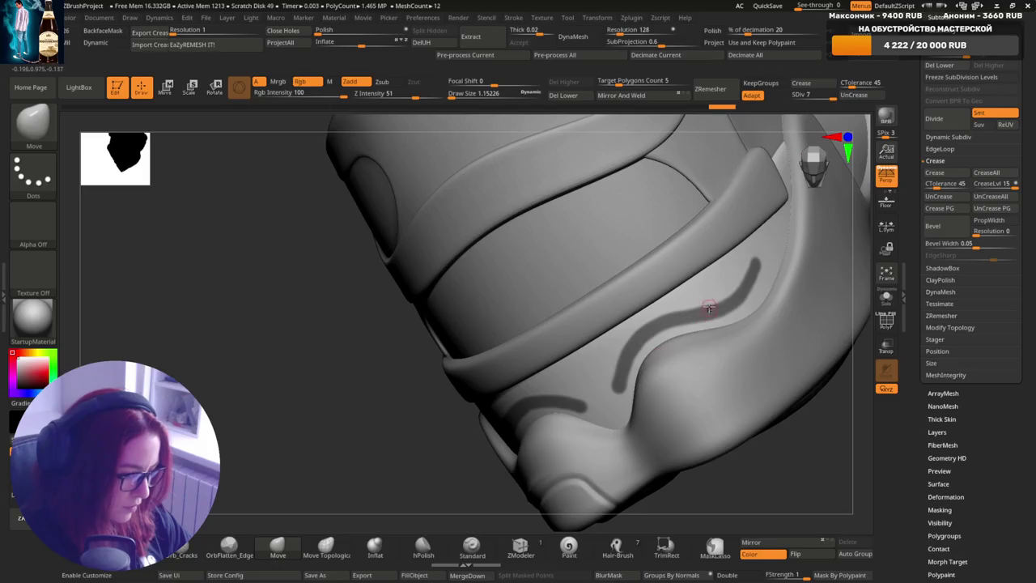
pyautogui.keyDown('ctrl'); pyautogui.moveTo(660, 328); pyautogui.dragTo(745, 281); pyautogui.keyUp('ctrl')
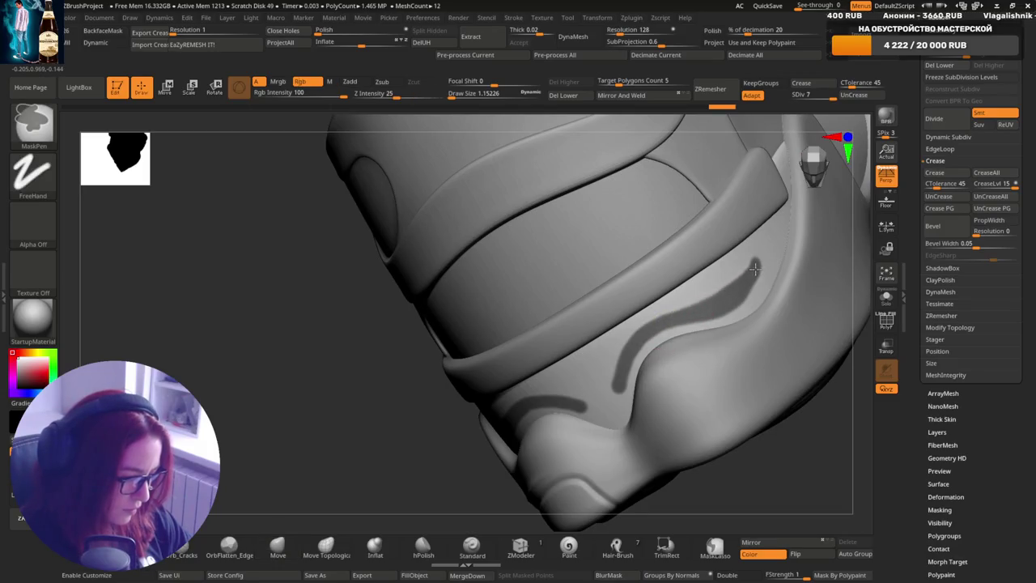
pyautogui.hotkey('ctrl', 'z')
pyautogui.hotkey('ctrl', 'z')
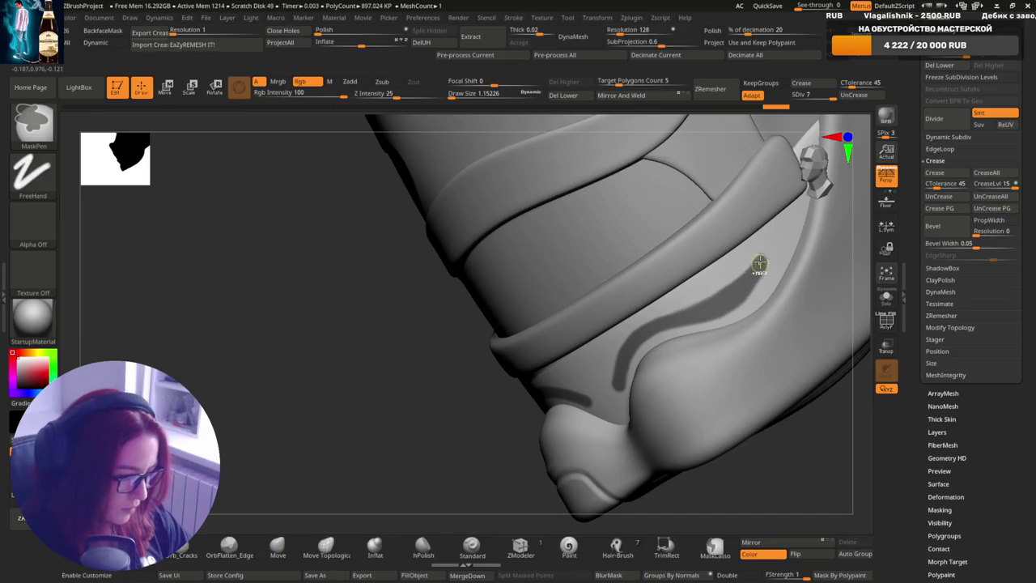
pyautogui.keyDown('ctrl'); pyautogui.click(803, 440); pyautogui.keyUp('ctrl')
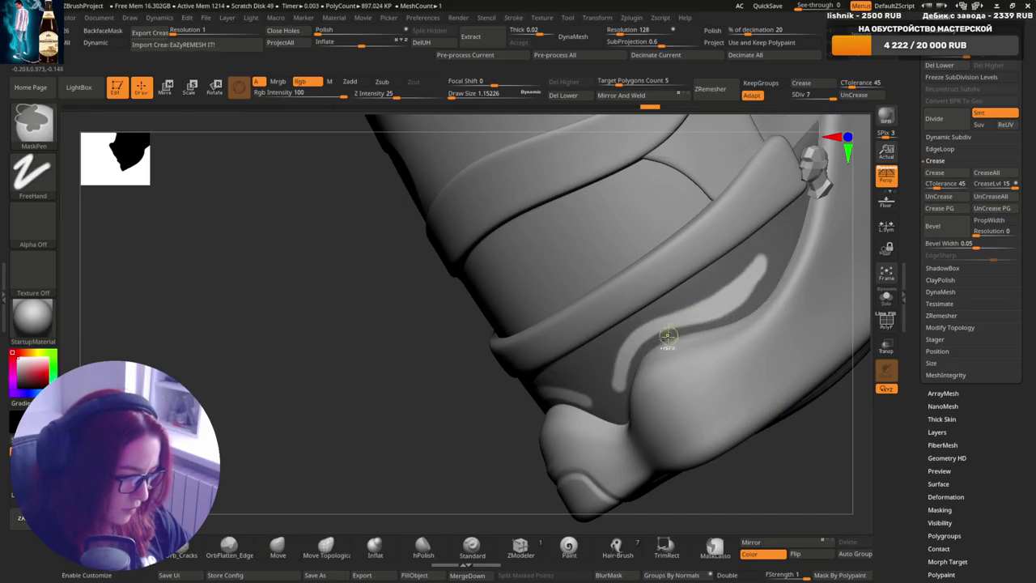
# - Refine the mask at the groove tip and invert it so only the groove stays free
pyautogui.press('s')
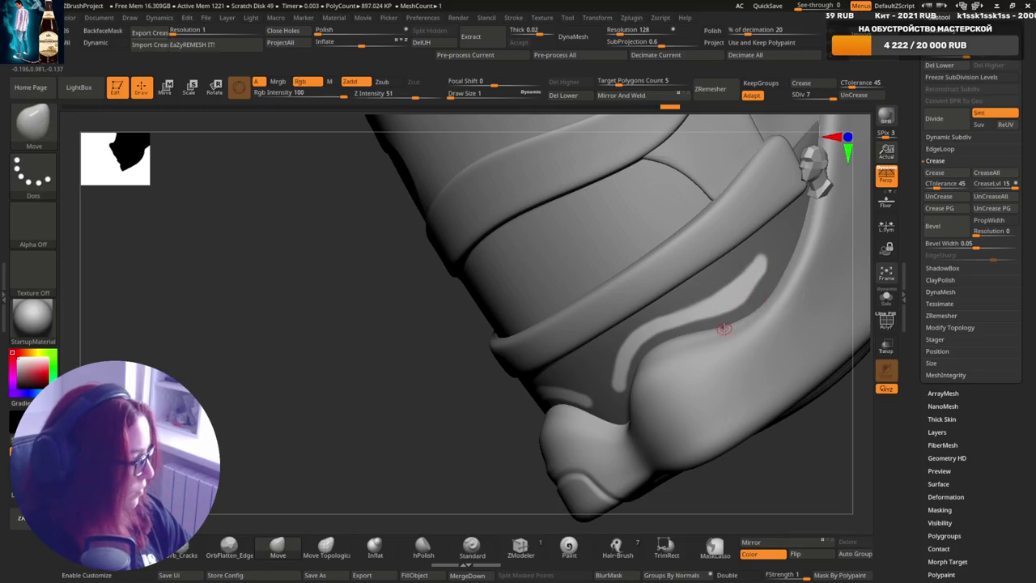
pyautogui.moveTo(724, 324)
pyautogui.mouseDown(button='right')
pyautogui.moveTo(750, 289)
pyautogui.moveTo(707, 301)
pyautogui.mouseUp(button='right')
pyautogui.hotkey('ctrl', 'i')
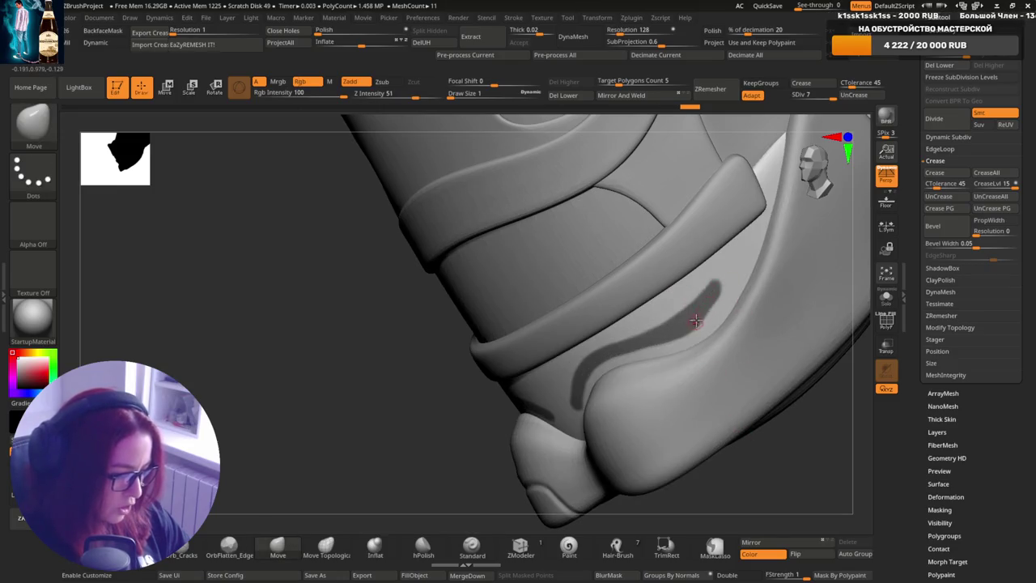
pyautogui.moveTo(694, 316)
pyautogui.keyDown('ctrl'); pyautogui.mouseDown()
pyautogui.moveTo(715, 289)
pyautogui.moveTo(703, 309)
pyautogui.mouseUp(); pyautogui.keyUp('ctrl')
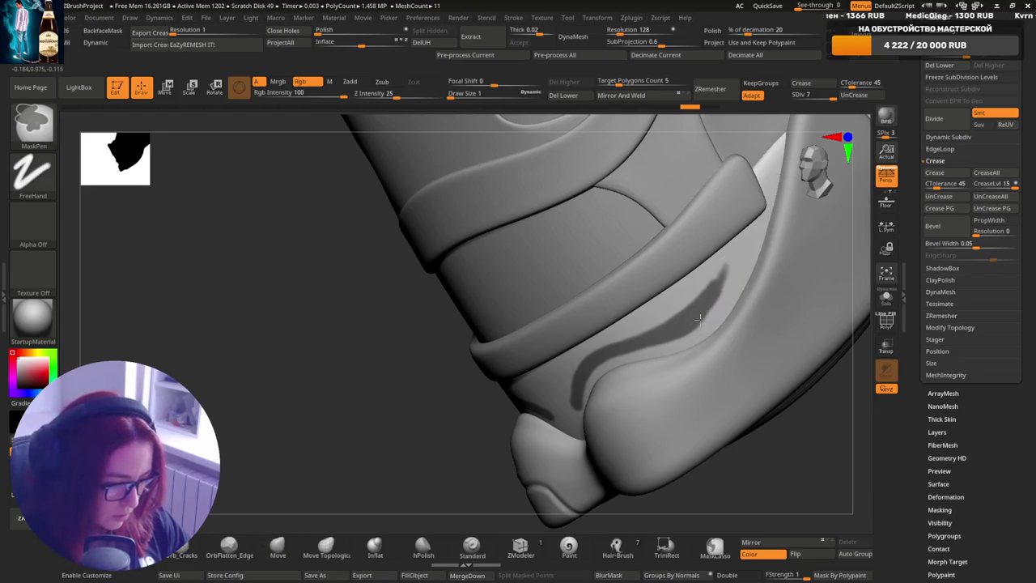
pyautogui.keyDown('ctrl'); pyautogui.moveTo(698, 319); pyautogui.dragTo(715, 293); pyautogui.keyUp('ctrl')
pyautogui.hotkey('ctrl', 'z')
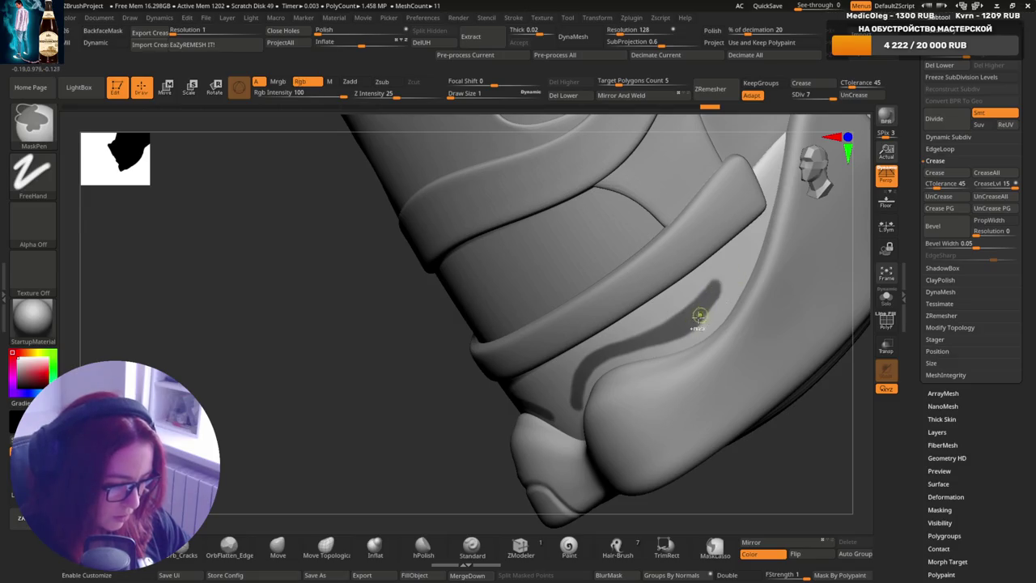
pyautogui.keyDown('ctrl'); pyautogui.click(784, 435); pyautogui.keyUp('ctrl')
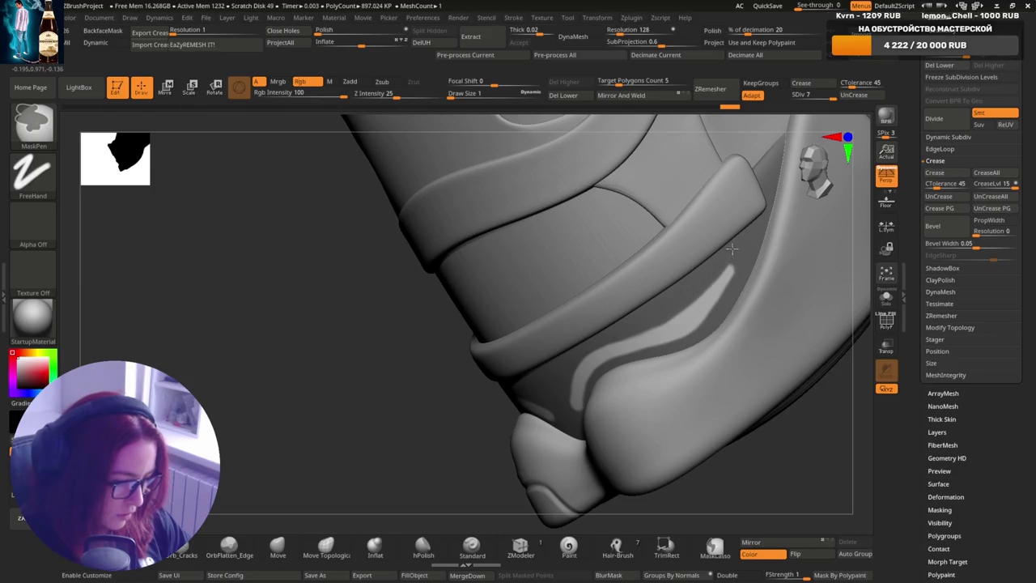
pyautogui.press('ctrl')
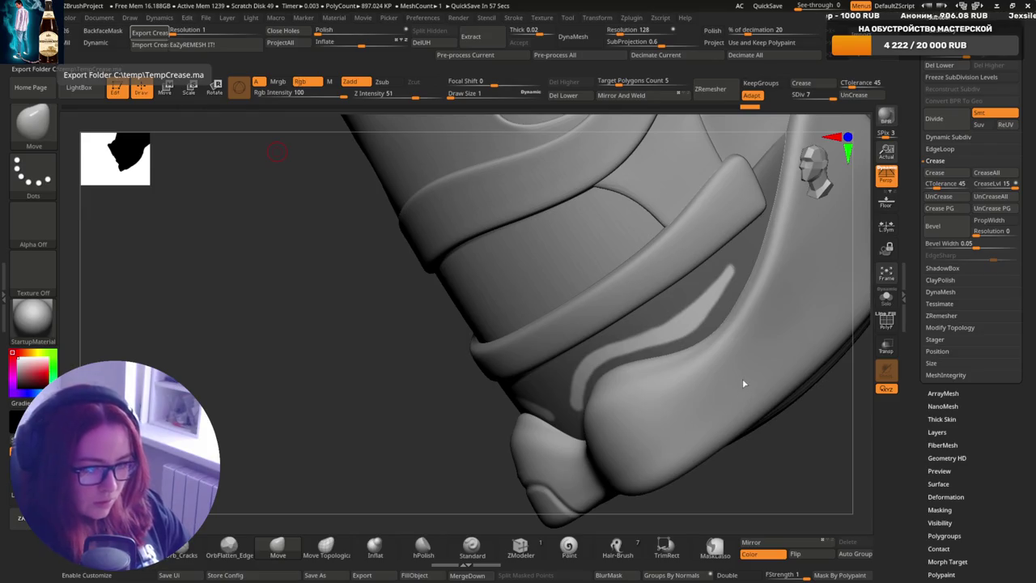
# - Shape the free heel stripe with the Move brush at Z Intensity 51, then rotate toward the straps
pyautogui.moveTo(742, 379); pyautogui.dragTo(728, 258, button='right')
pyautogui.press('ctrl')
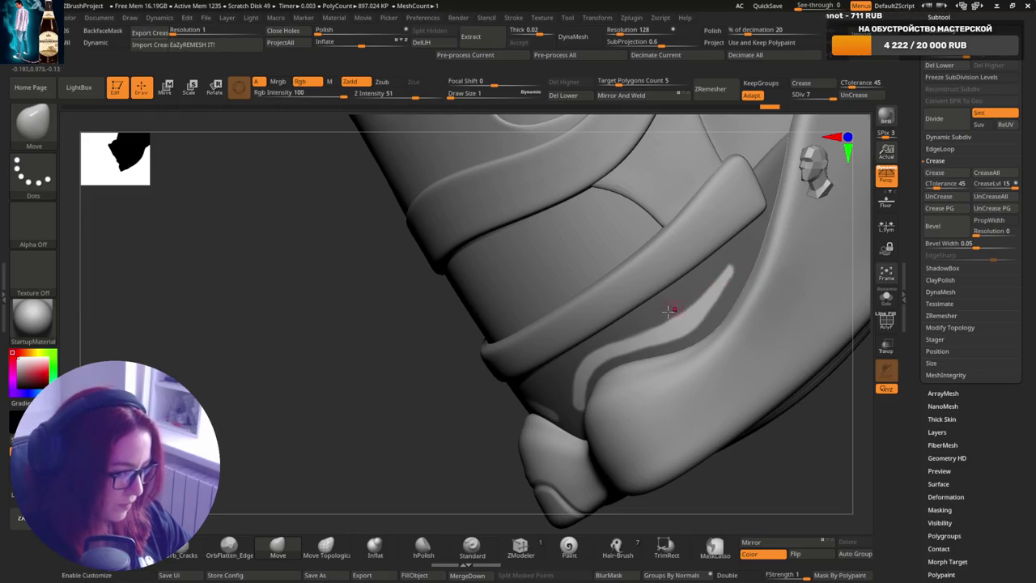
pyautogui.press('ctrl')
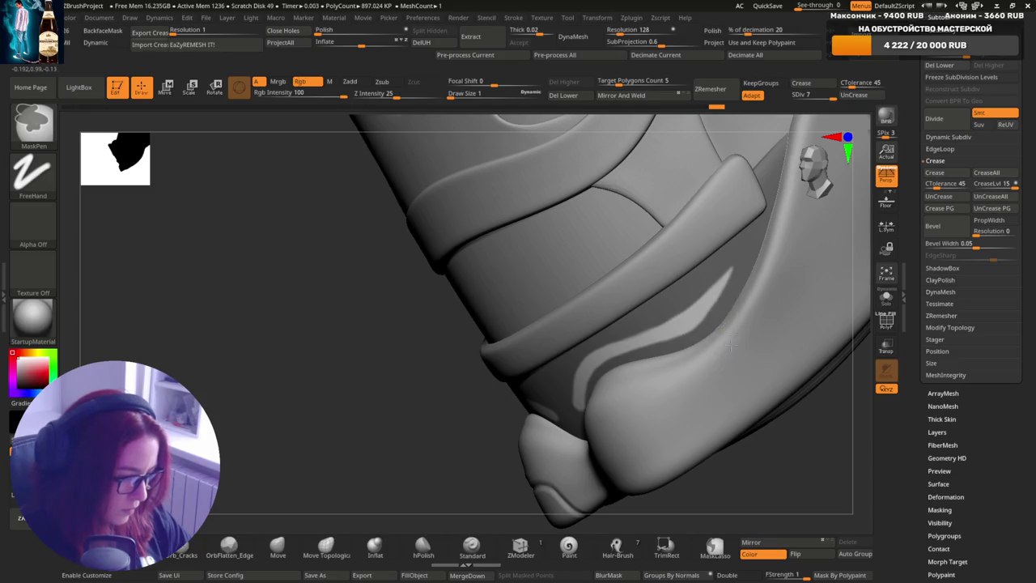
pyautogui.moveTo(732, 344)
pyautogui.mouseDown(button='right')
pyautogui.moveTo(689, 318)
pyautogui.moveTo(694, 303)
pyautogui.mouseUp(button='right')
pyautogui.press('ctrl')
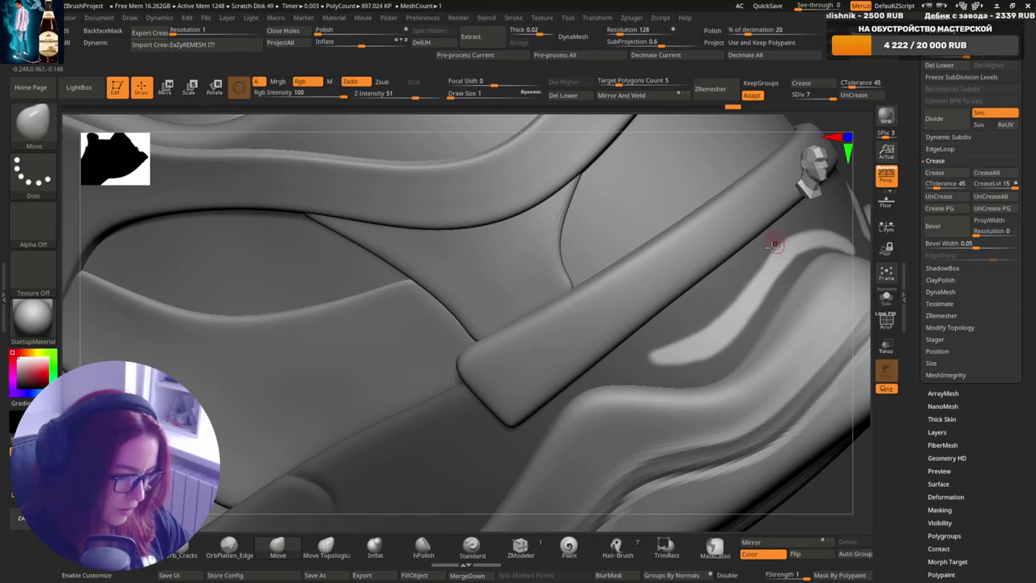
# - Orbit to the diagonal strap and turn on Solo to show only the active subtool
pyautogui.moveTo(647, 369)
pyautogui.mouseDown(button='right')
pyautogui.moveTo(763, 335)
pyautogui.moveTo(629, 397)
pyautogui.moveTo(707, 381)
pyautogui.moveTo(671, 359)
pyautogui.moveTo(791, 417)
pyautogui.moveTo(814, 255)
pyautogui.moveTo(713, 429)
pyautogui.moveTo(696, 405)
pyautogui.moveTo(704, 380)
pyautogui.moveTo(801, 259)
pyautogui.moveTo(719, 371)
pyautogui.mouseUp(button='right')
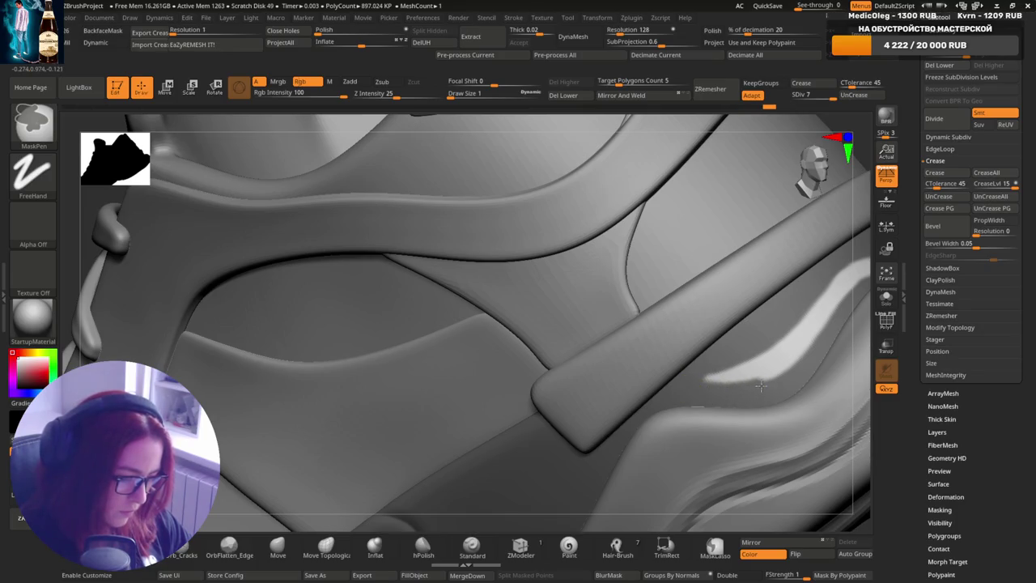
pyautogui.moveTo(798, 369); pyautogui.dragTo(671, 380, button='right')
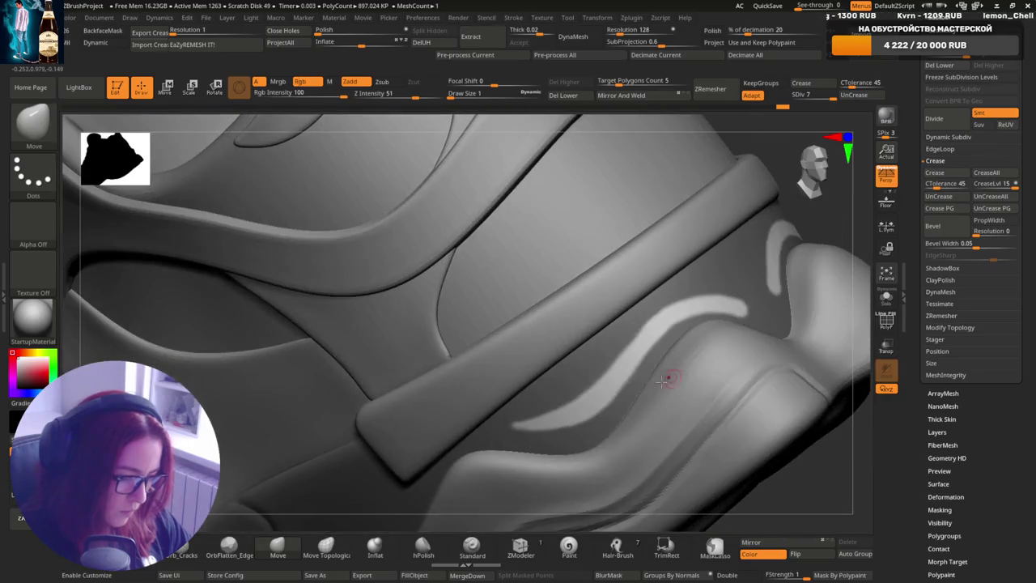
pyautogui.press('b')
pyautogui.press('m')
pyautogui.press('v')
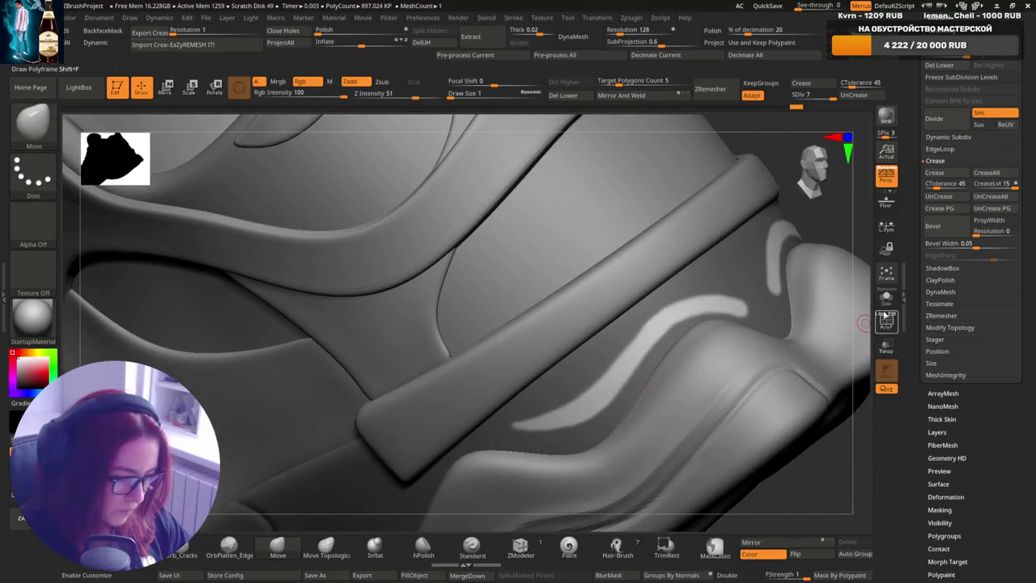
pyautogui.click(887, 297)
pyautogui.moveTo(667, 354); pyautogui.dragTo(632, 352, button='right')
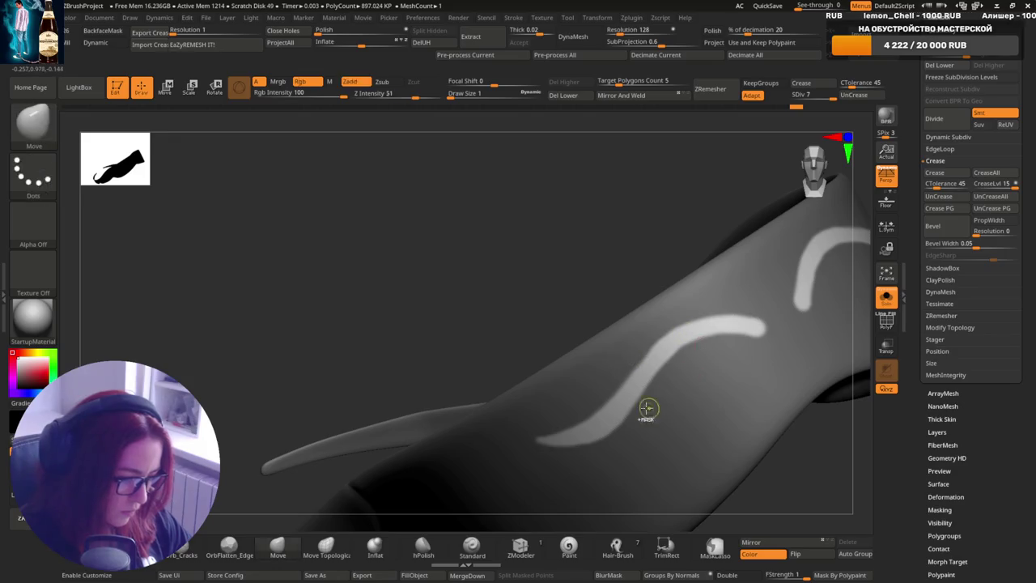
# - Paint two wavy MaskPen stripes on the soloed heel strap piece
pyautogui.press('ctrl')
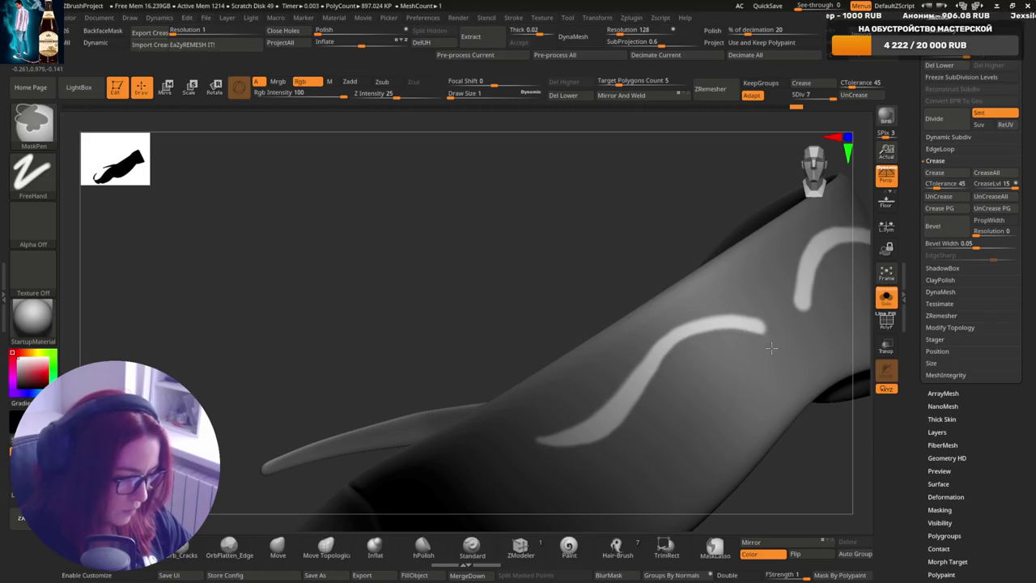
pyautogui.moveTo(772, 348); pyautogui.dragTo(718, 381, button='right')
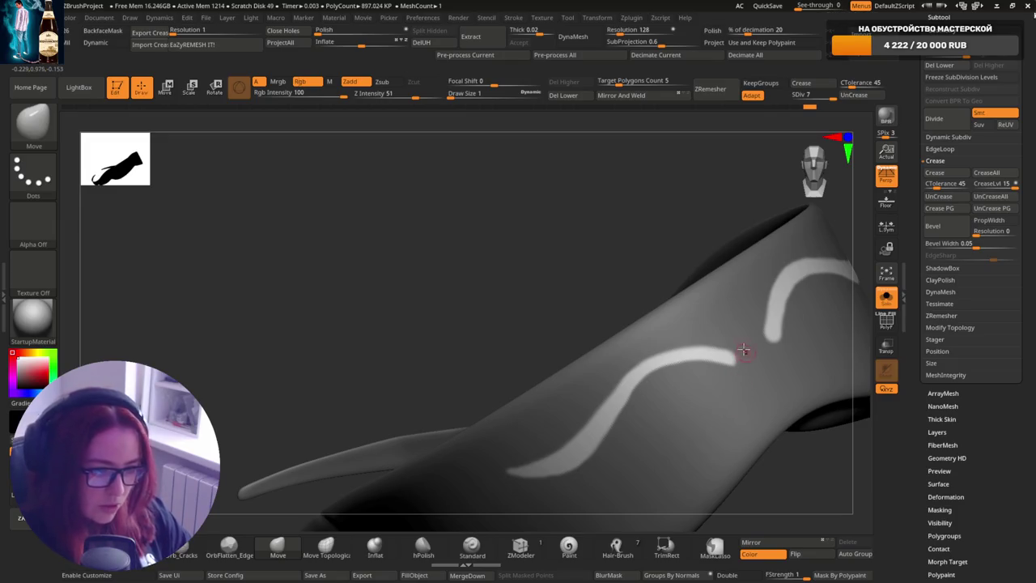
pyautogui.moveTo(743, 350)
pyautogui.mouseDown(button='right')
pyautogui.moveTo(756, 371)
pyautogui.moveTo(734, 347)
pyautogui.mouseUp(button='right')
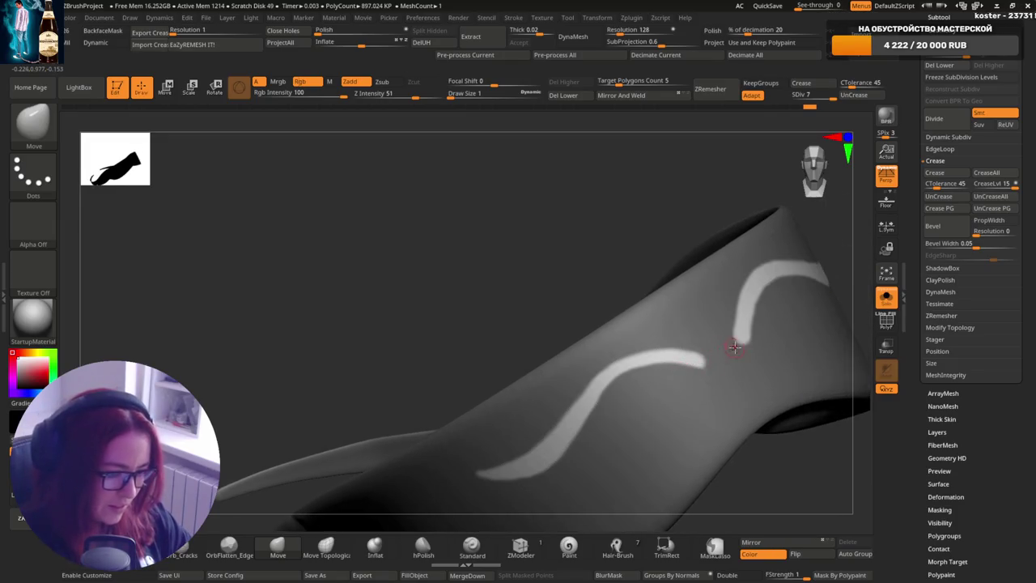
pyautogui.press('ctrl')
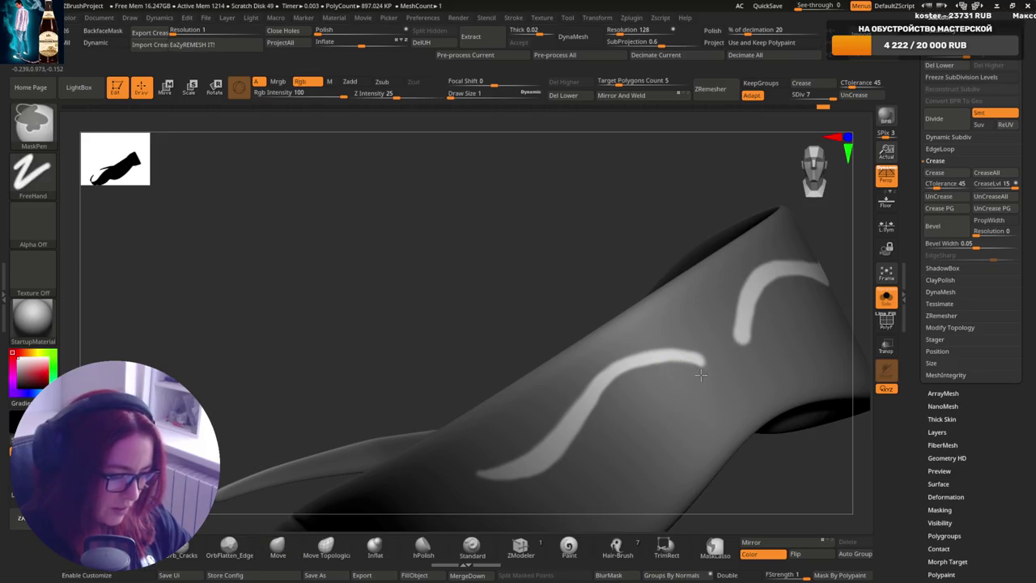
pyautogui.press('ctrl')
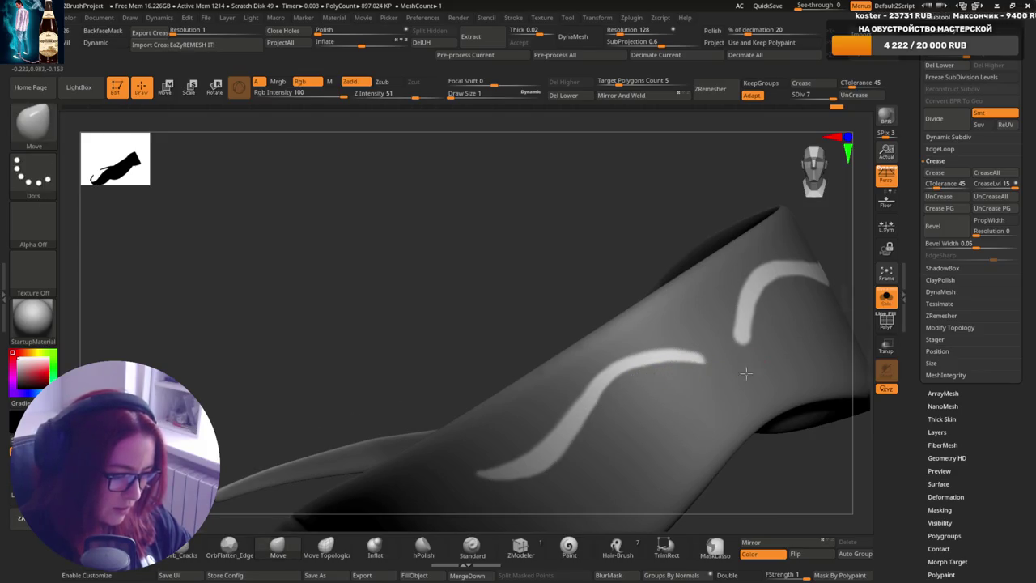
pyautogui.moveTo(706, 372); pyautogui.dragTo(763, 309, button='right')
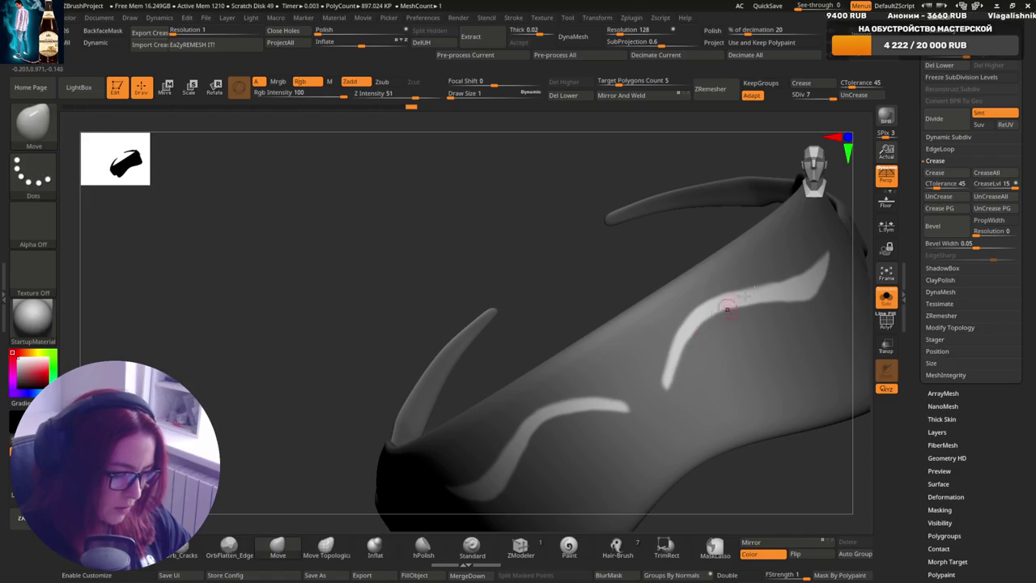
pyautogui.moveTo(747, 363)
pyautogui.mouseDown(button='right')
pyautogui.moveTo(741, 302)
pyautogui.moveTo(777, 331)
pyautogui.moveTo(879, 296)
pyautogui.moveTo(811, 329)
pyautogui.mouseUp(button='right')
pyautogui.press('ctrl')
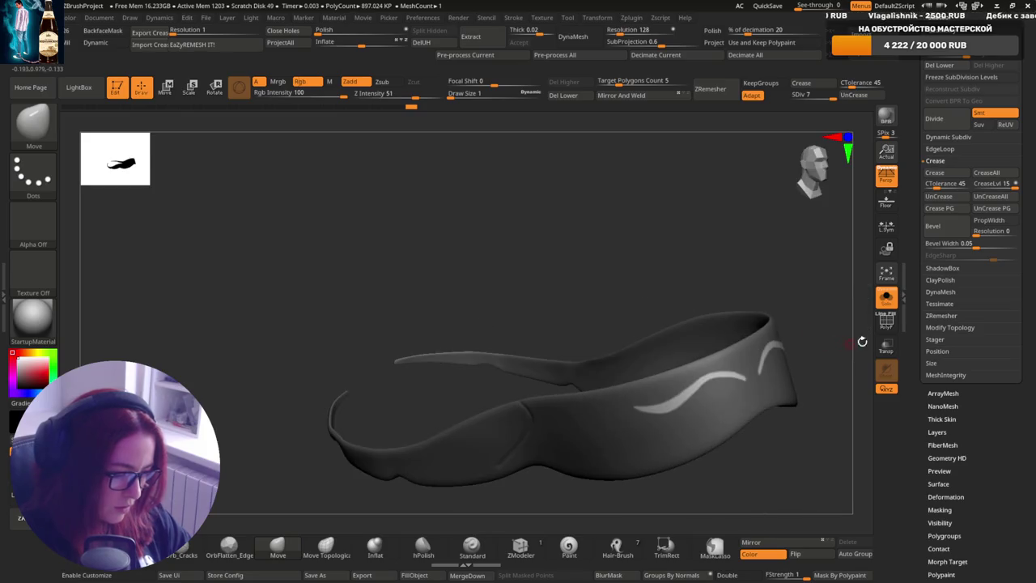
# - Turn Solo off so the whole sneaker is shown again
pyautogui.click(887, 297)
pyautogui.moveTo(790, 382)
pyautogui.mouseDown(button='right')
pyautogui.moveTo(787, 343)
pyautogui.moveTo(752, 374)
pyautogui.mouseUp(button='right')
pyautogui.press('ctrl')
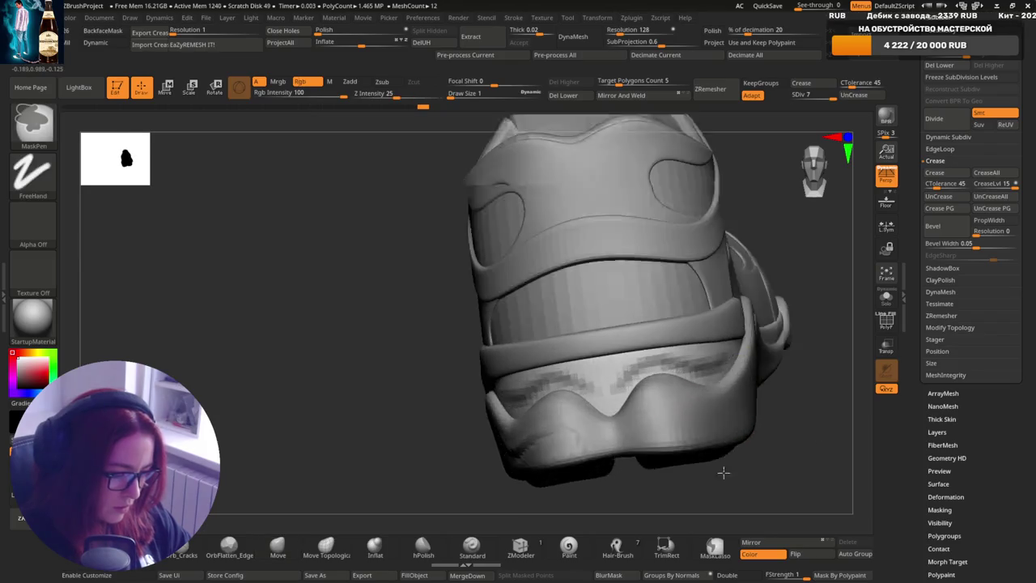
# - Invert the heel strap mask so the two wavy stripes are editable, then view the heel side-on
pyautogui.moveTo(723, 472)
pyautogui.mouseDown(button='right')
pyautogui.moveTo(745, 390)
pyautogui.moveTo(705, 373)
pyautogui.mouseUp(button='right')
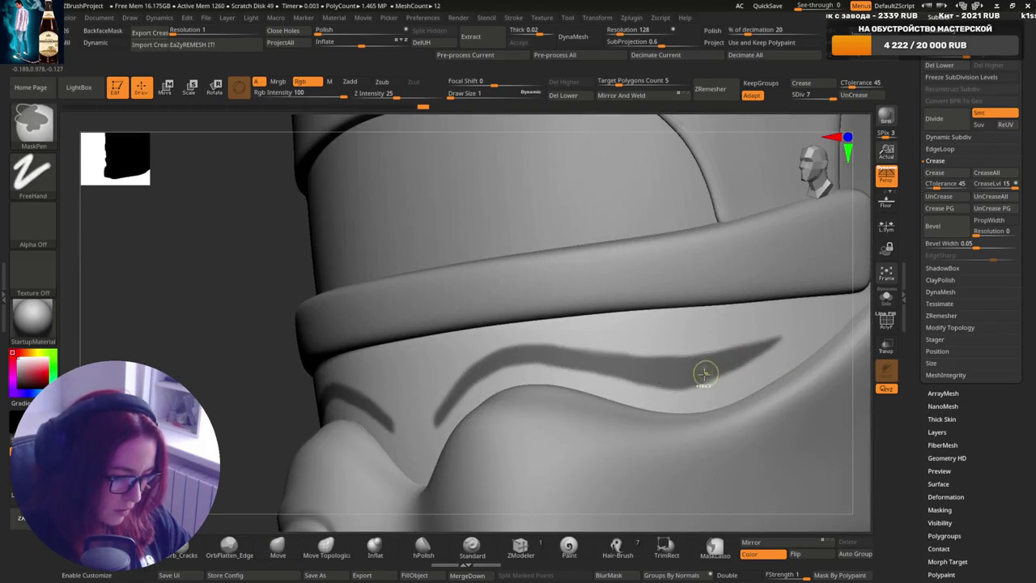
pyautogui.moveTo(766, 344)
pyautogui.keyDown('ctrl'); pyautogui.mouseDown(button='right')
pyautogui.moveTo(785, 362)
pyautogui.moveTo(756, 343)
pyautogui.moveTo(756, 224)
pyautogui.moveTo(817, 422)
pyautogui.moveTo(648, 250)
pyautogui.mouseUp(button='right'); pyautogui.keyUp('ctrl')
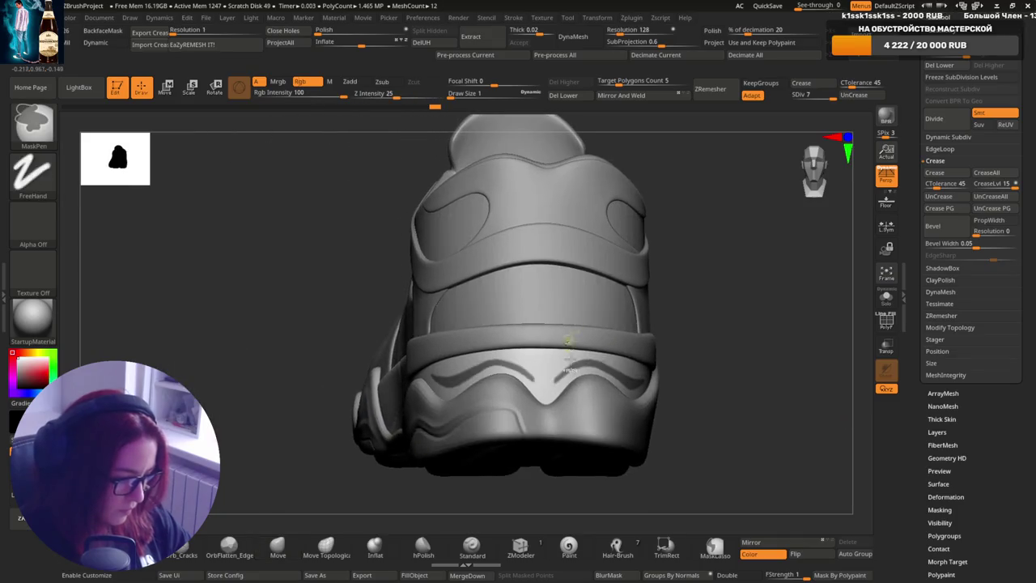
pyautogui.press('s')
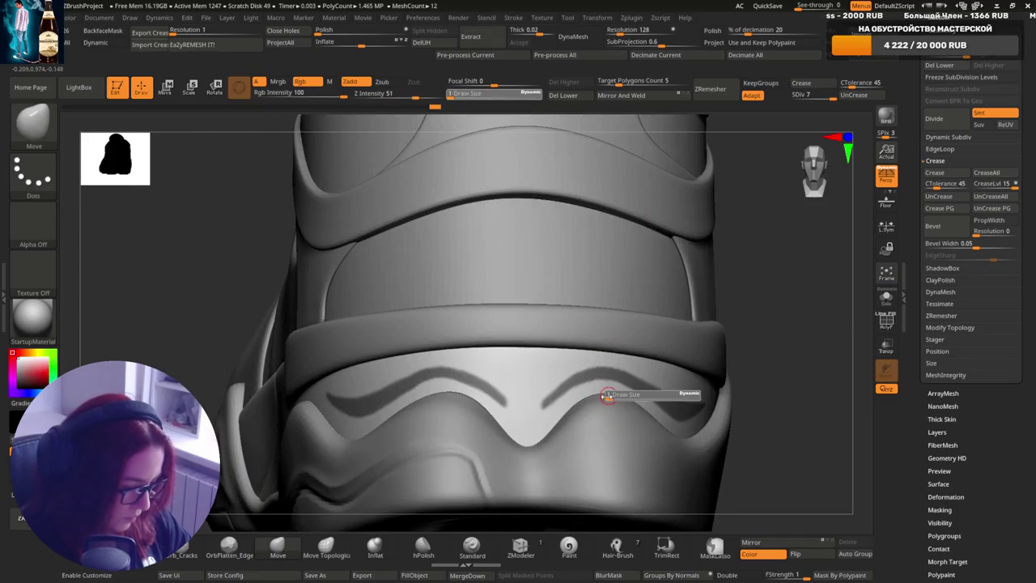
pyautogui.press('ctrl')
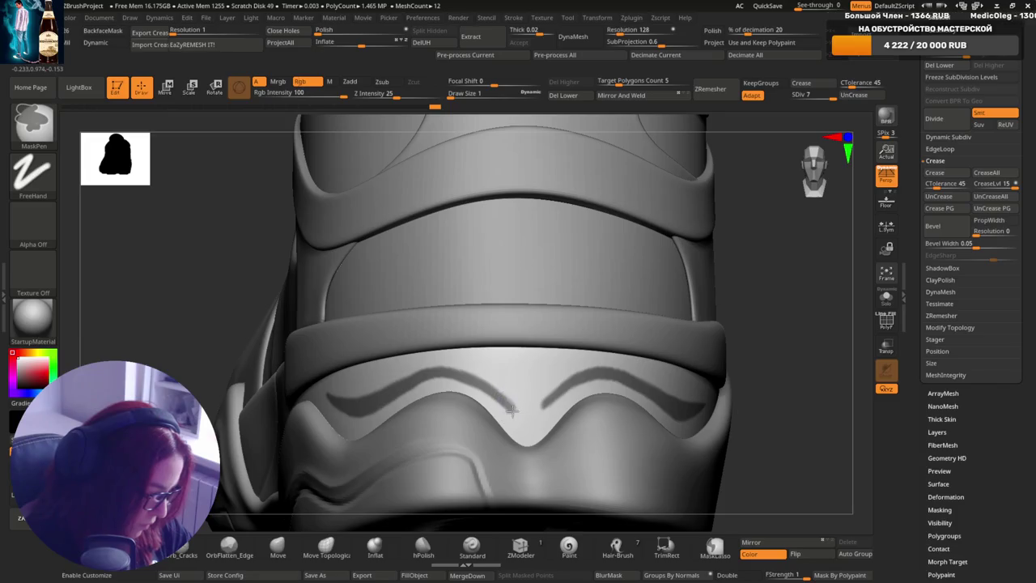
pyautogui.keyDown('ctrl'); pyautogui.click(761, 285); pyautogui.keyUp('ctrl')
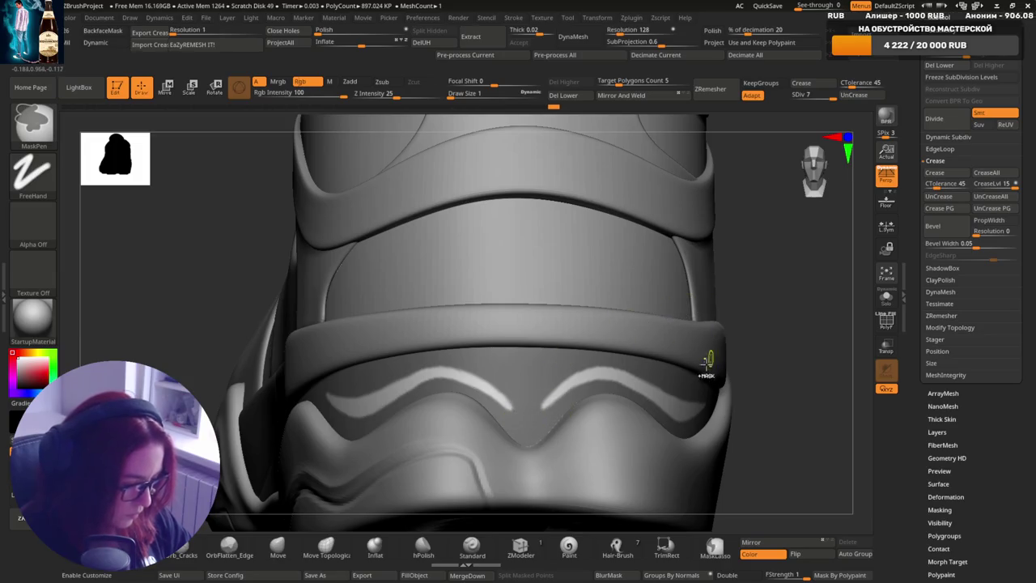
pyautogui.moveTo(705, 293)
pyautogui.keyDown('ctrl'); pyautogui.mouseDown(button='right')
pyautogui.moveTo(717, 331)
pyautogui.moveTo(751, 300)
pyautogui.mouseUp(button='right'); pyautogui.keyUp('ctrl')
pyautogui.moveTo(810, 169)
pyautogui.mouseDown(button='right')
pyautogui.moveTo(715, 364)
pyautogui.moveTo(238, 437)
pyautogui.moveTo(714, 354)
pyautogui.moveTo(671, 359)
pyautogui.moveTo(414, 309)
pyautogui.mouseUp(button='right')
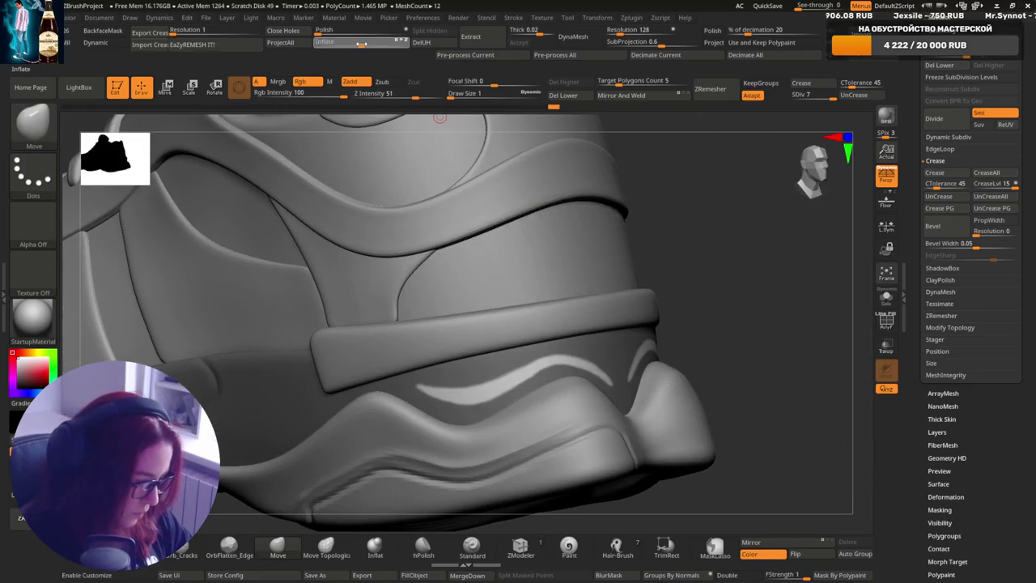
# - Sink the wavy stripes with a negative Tool > Deformation > Inflate value, then frame the sneaker
pyautogui.moveTo(361, 45); pyautogui.dragTo(364, 45)
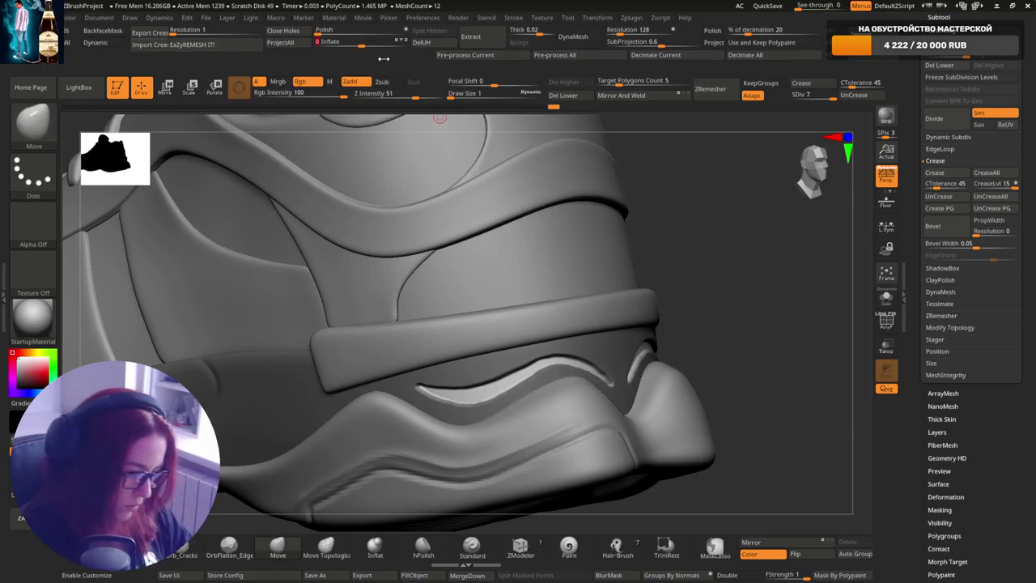
pyautogui.press('f')
pyautogui.moveTo(701, 380); pyautogui.dragTo(720, 344)
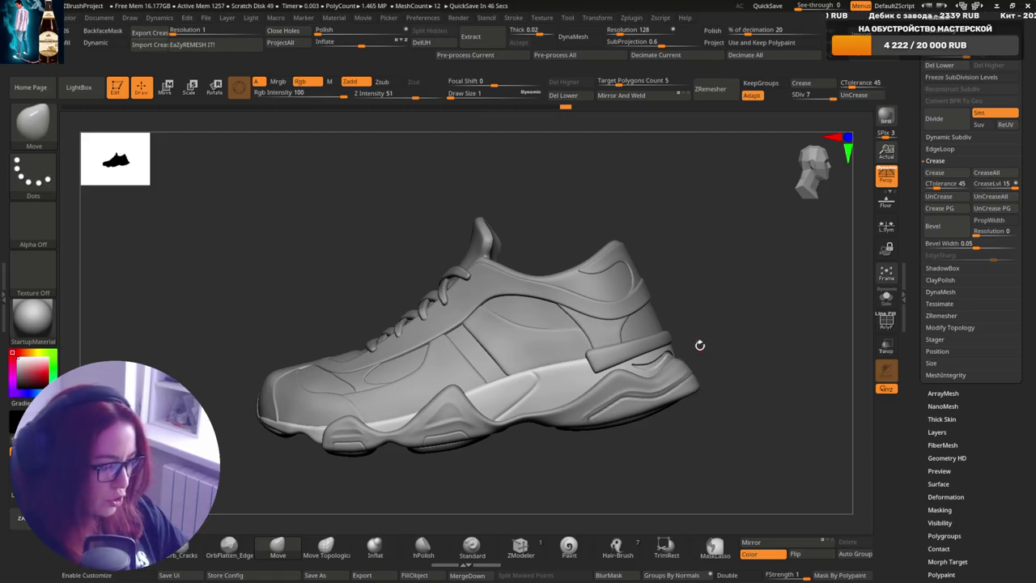
# - Solo the heel strap piece and Shift-smooth the jagged slot edges, then show the full sneaker
pyautogui.moveTo(699, 280); pyautogui.dragTo(688, 362)
pyautogui.press('s')
pyautogui.press('shift')
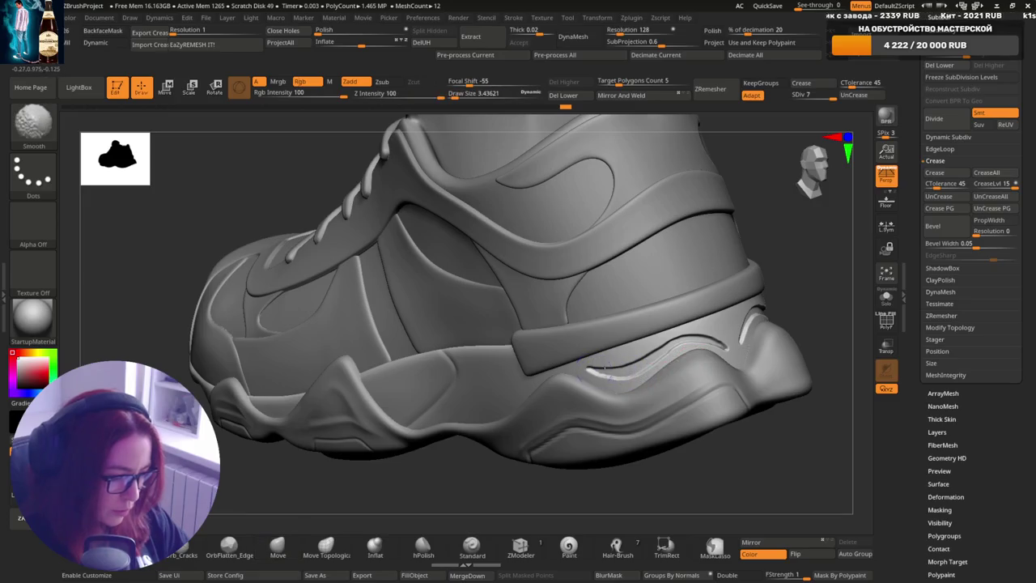
pyautogui.moveTo(708, 340)
pyautogui.mouseDown(button='right')
pyautogui.moveTo(732, 336)
pyautogui.moveTo(726, 328)
pyautogui.mouseUp(button='right')
pyautogui.press('shift')
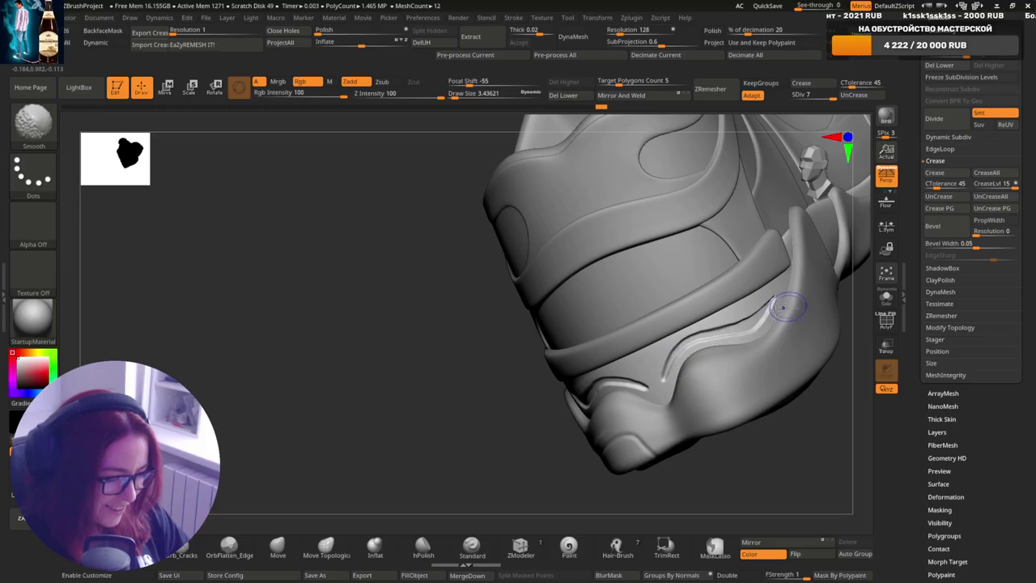
pyautogui.moveTo(783, 287)
pyautogui.mouseDown(button='right')
pyautogui.moveTo(628, 405)
pyautogui.moveTo(674, 380)
pyautogui.moveTo(654, 380)
pyautogui.moveTo(683, 382)
pyautogui.mouseUp(button='right')
pyautogui.keyDown('ctrl'); pyautogui.keyDown('shift'); pyautogui.click(600, 408); pyautogui.keyUp('shift'); pyautogui.keyUp('ctrl')
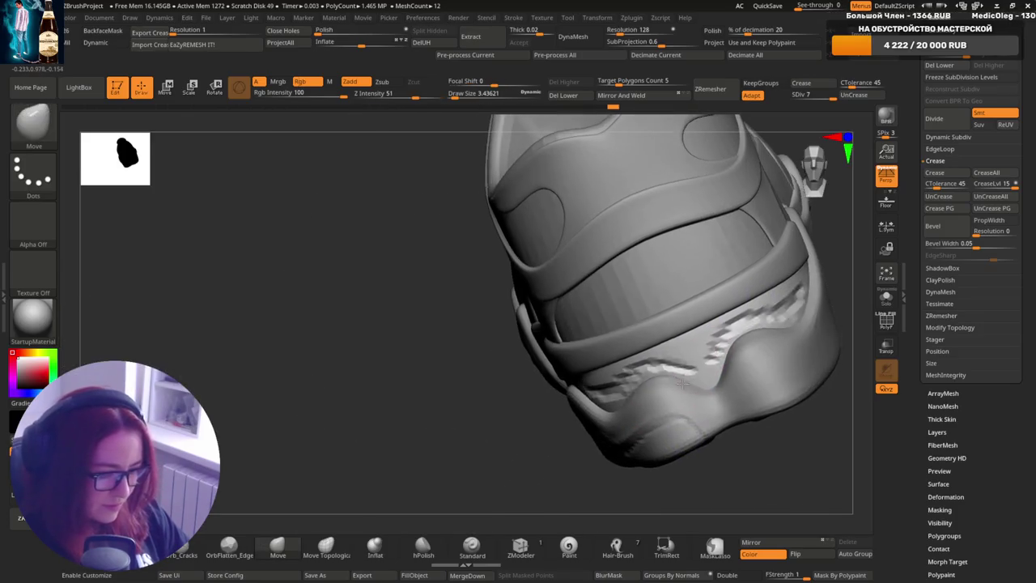
pyautogui.keyDown('shift'); pyautogui.moveTo(683, 384); pyautogui.dragTo(709, 400); pyautogui.keyUp('shift')
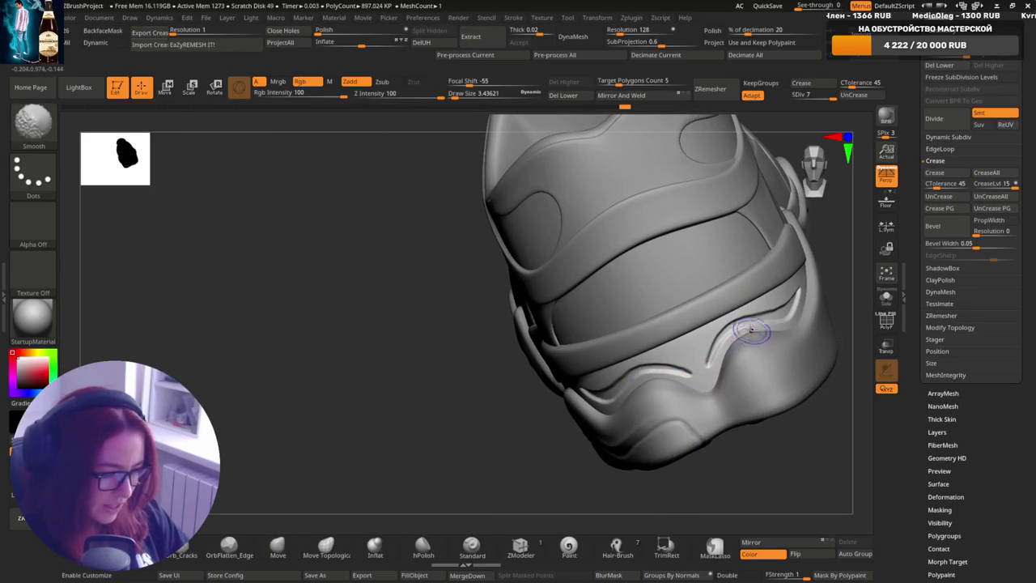
pyautogui.keyDown('ctrl'); pyautogui.keyDown('shift'); pyautogui.click(705, 417); pyautogui.keyUp('shift'); pyautogui.keyUp('ctrl')
pyautogui.moveTo(705, 416)
pyautogui.mouseDown(button='right')
pyautogui.moveTo(756, 354)
pyautogui.moveTo(782, 370)
pyautogui.moveTo(763, 348)
pyautogui.moveTo(723, 354)
pyautogui.moveTo(698, 329)
pyautogui.moveTo(664, 375)
pyautogui.moveTo(695, 378)
pyautogui.moveTo(694, 342)
pyautogui.mouseUp(button='right')
# - Switch to the Standard brush at low Z Intensity on the main shoe piece, draw size about 2.37
pyautogui.moveTo(688, 377); pyautogui.dragTo(701, 372, button='right')
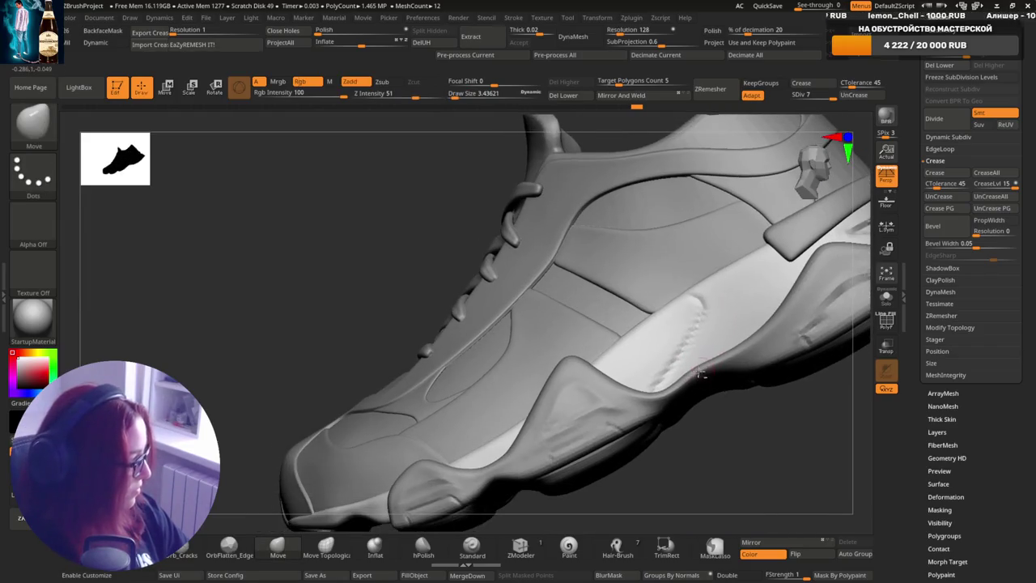
pyautogui.click(472, 546)
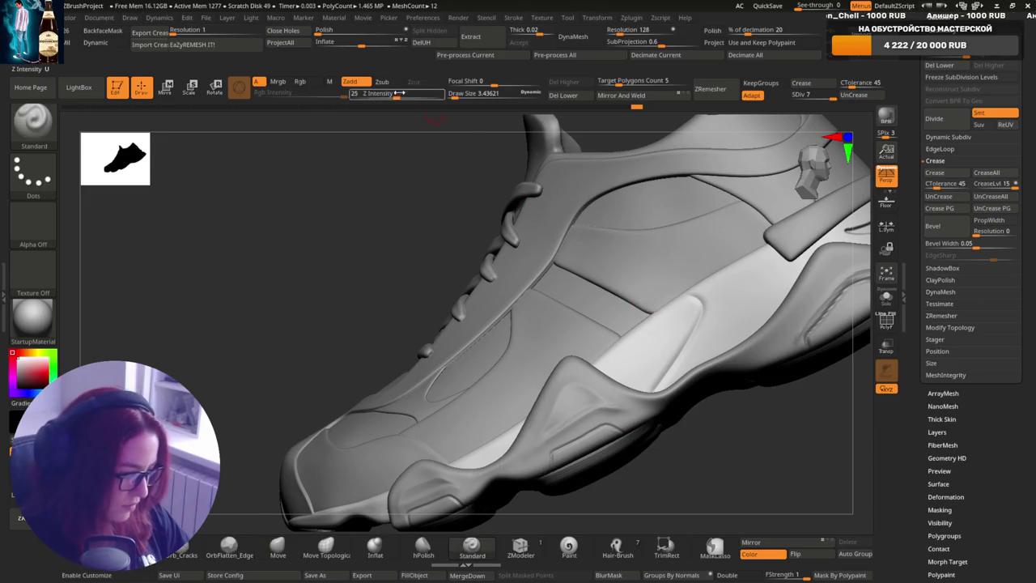
pyautogui.moveTo(397, 93); pyautogui.dragTo(392, 93)
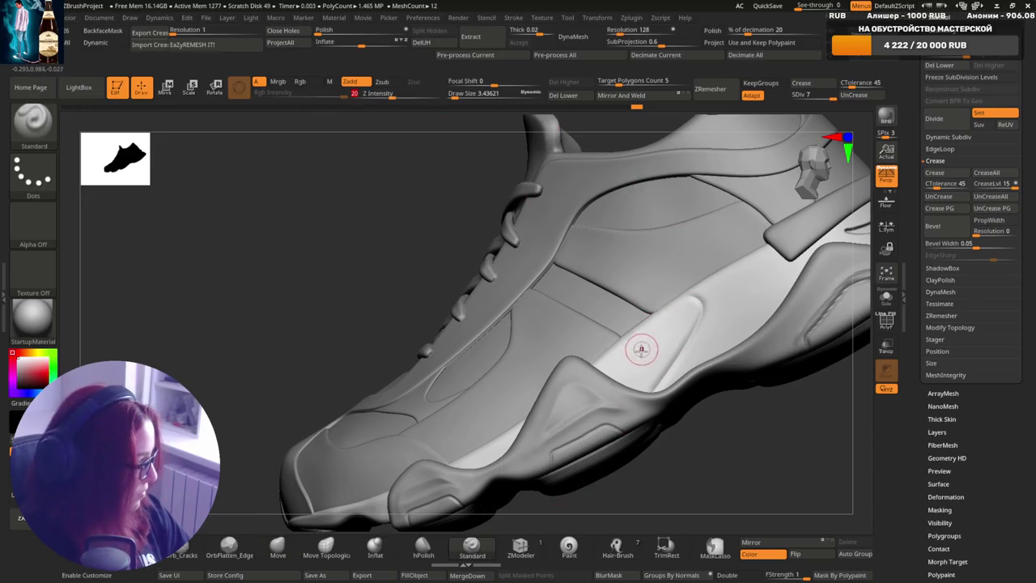
pyautogui.keyDown('alt'); pyautogui.click(733, 295); pyautogui.keyUp('alt')
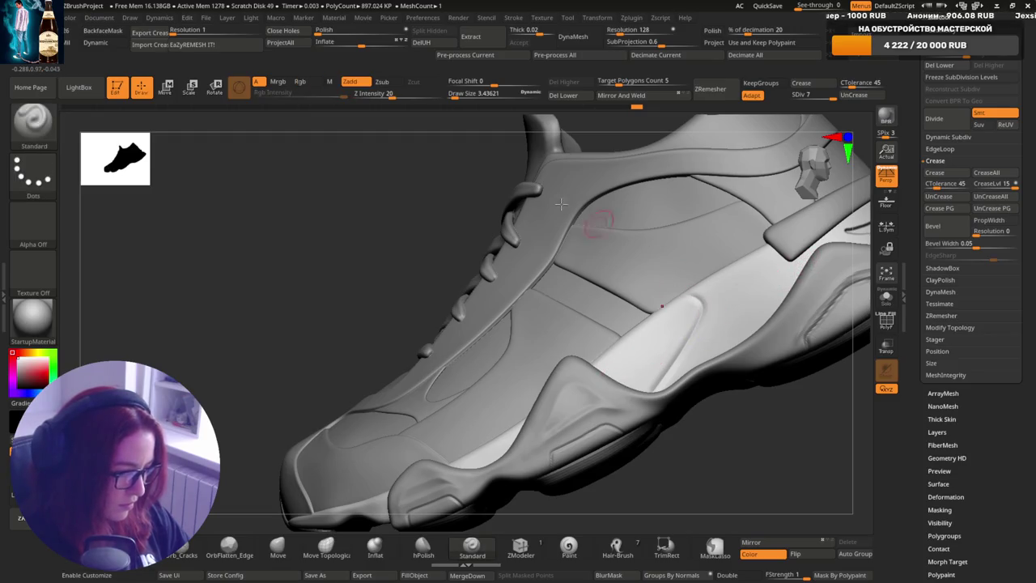
pyautogui.keyDown('alt'); pyautogui.click(659, 336); pyautogui.keyUp('alt')
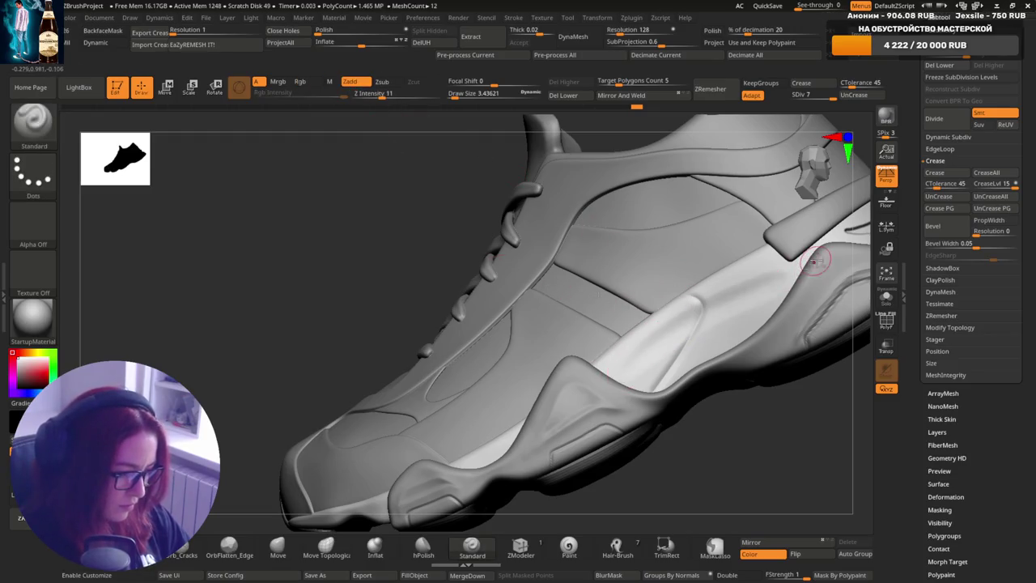
pyautogui.press('s')
pyautogui.moveTo(672, 342); pyautogui.dragTo(633, 367)
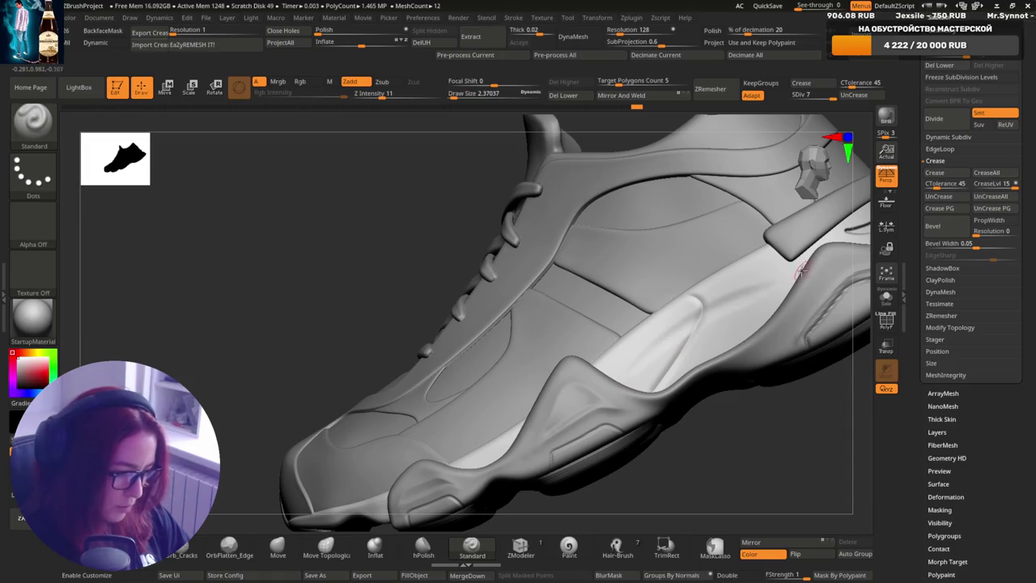
pyautogui.moveTo(709, 353); pyautogui.dragTo(730, 366, button='right')
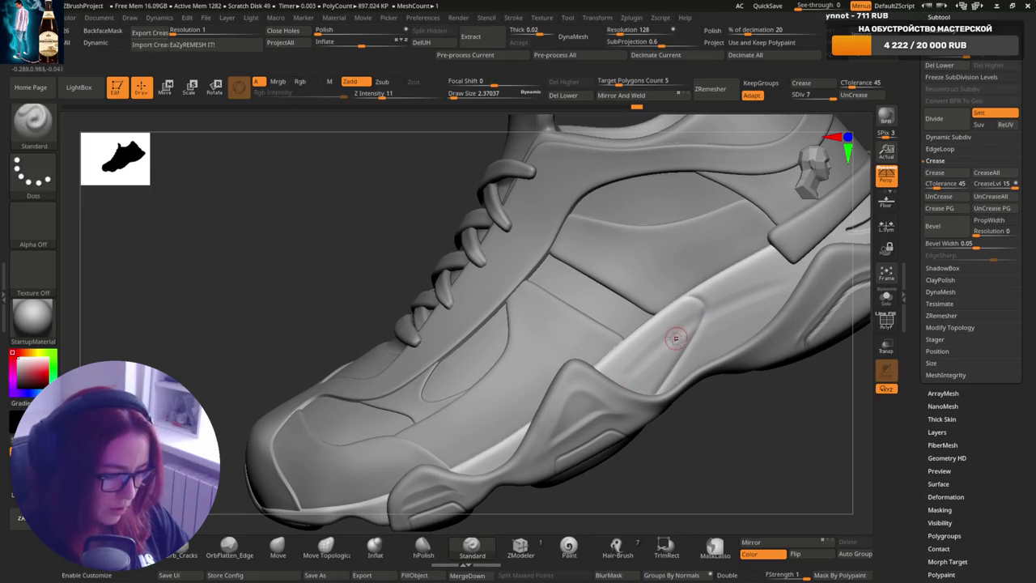
# - Shrink the Standard brush to draw size 1.34 and lightly refine the midsole toward the toe
pyautogui.press('shift')
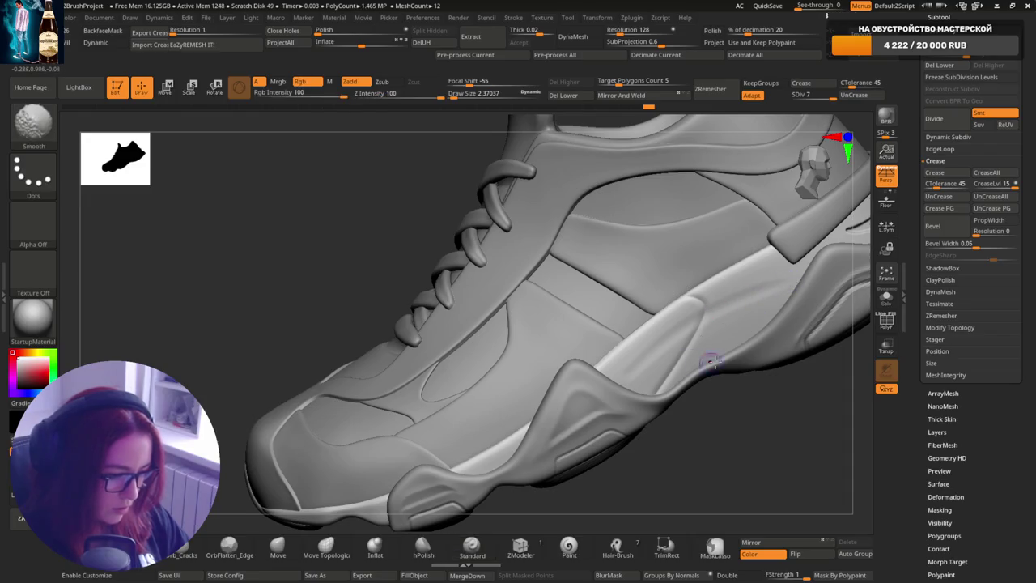
pyautogui.press('f')
pyautogui.moveTo(710, 361); pyautogui.dragTo(657, 357)
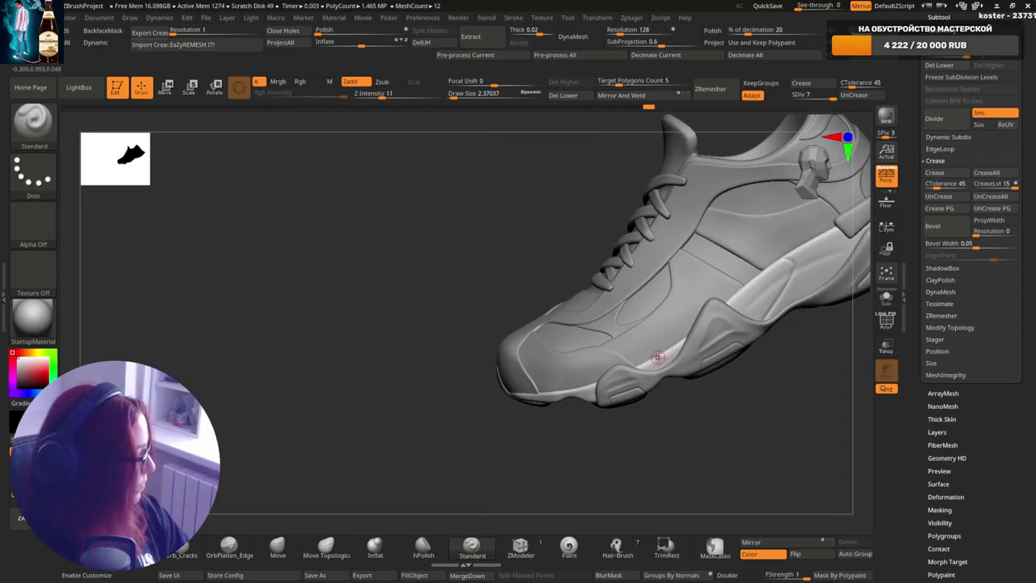
pyautogui.moveTo(658, 357)
pyautogui.keyDown('ctrl'); pyautogui.mouseDown(button='right')
pyautogui.moveTo(671, 352)
pyautogui.moveTo(647, 371)
pyautogui.mouseUp(button='right'); pyautogui.keyUp('ctrl')
pyautogui.press('s')
pyautogui.click(659, 357)
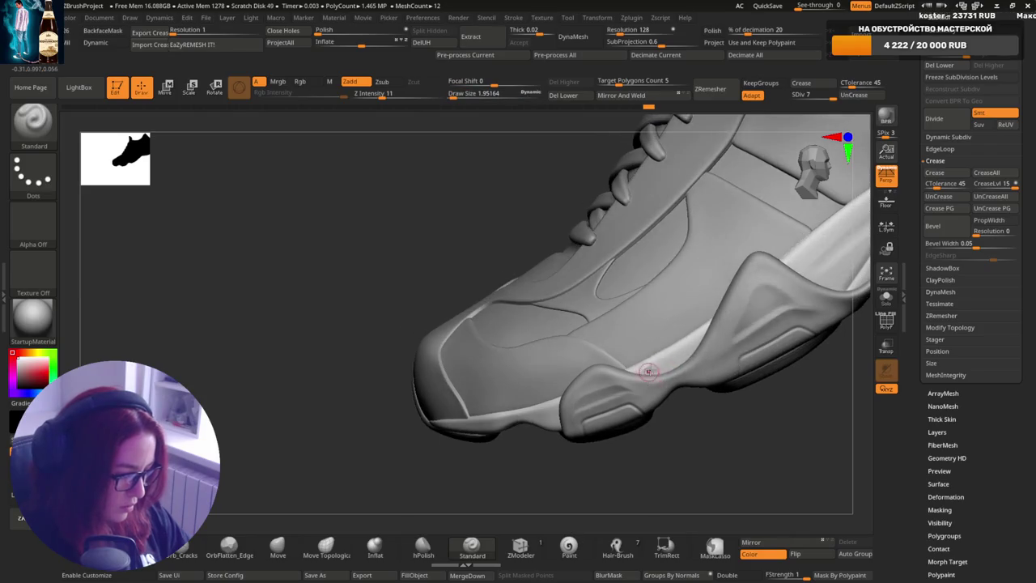
pyautogui.press('s')
pyautogui.click(659, 365)
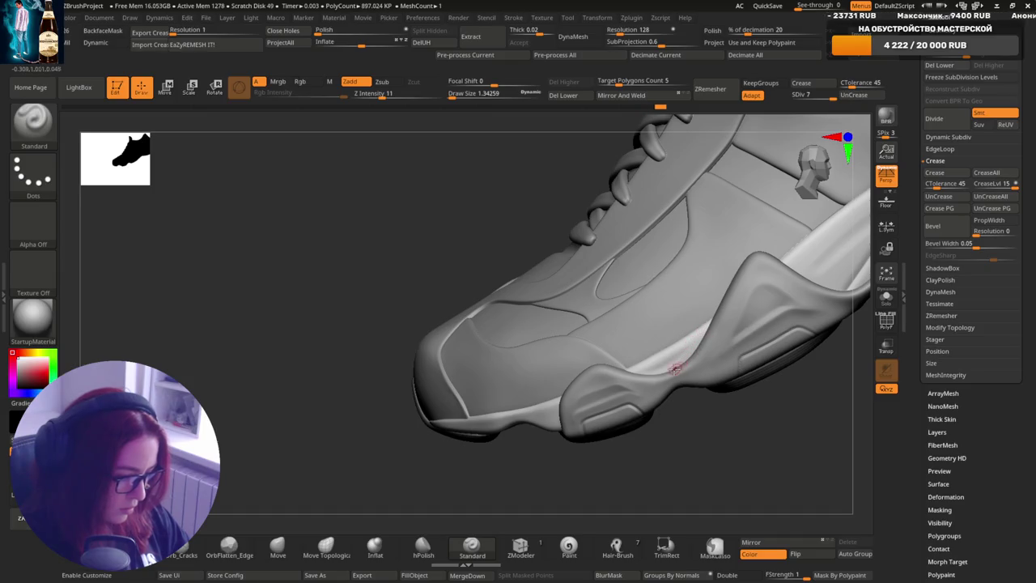
pyautogui.moveTo(700, 328); pyautogui.dragTo(697, 394, button='right')
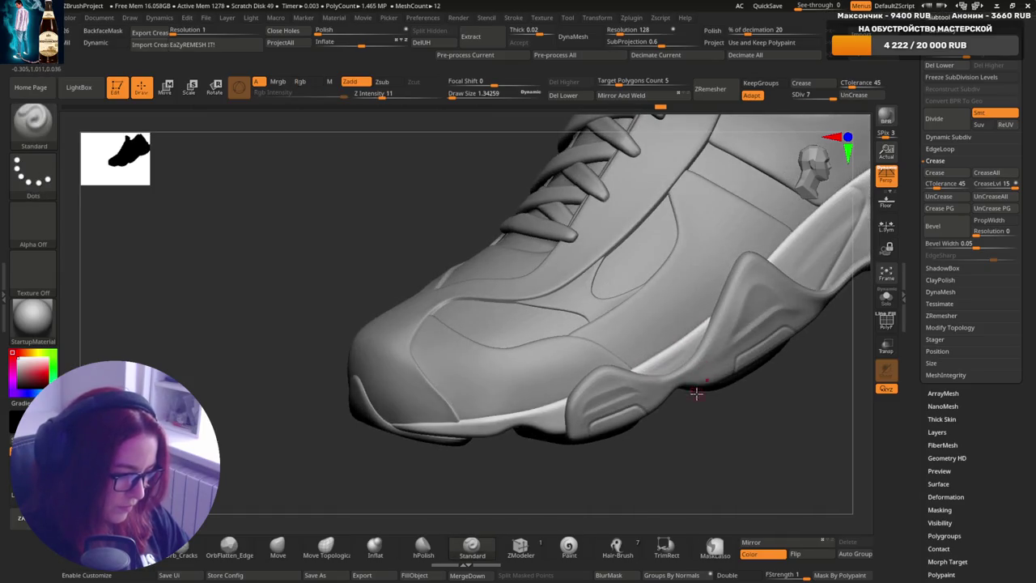
pyautogui.moveTo(682, 352); pyautogui.dragTo(650, 371, button='right')
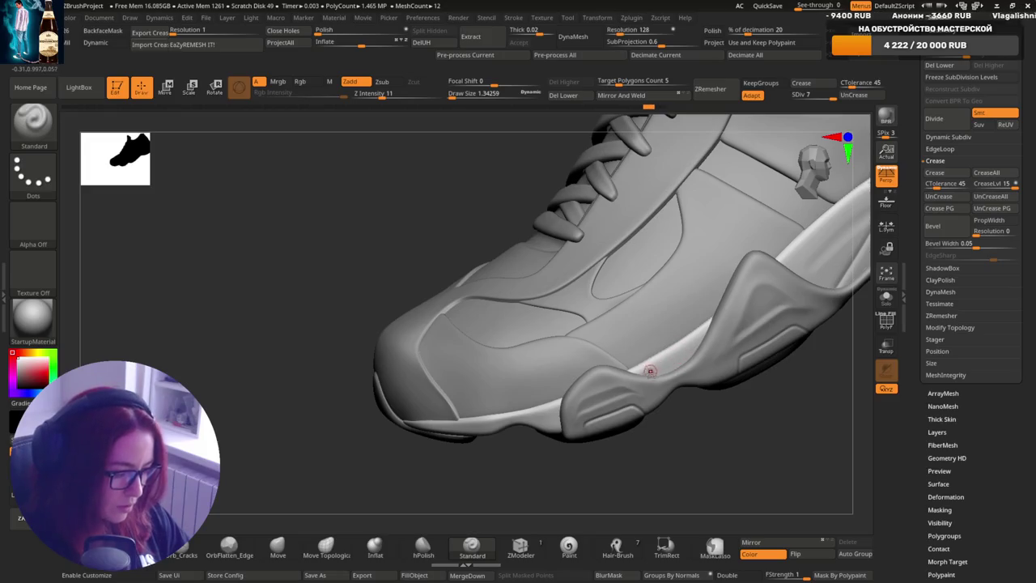
pyautogui.moveTo(709, 360); pyautogui.dragTo(750, 345, button='right')
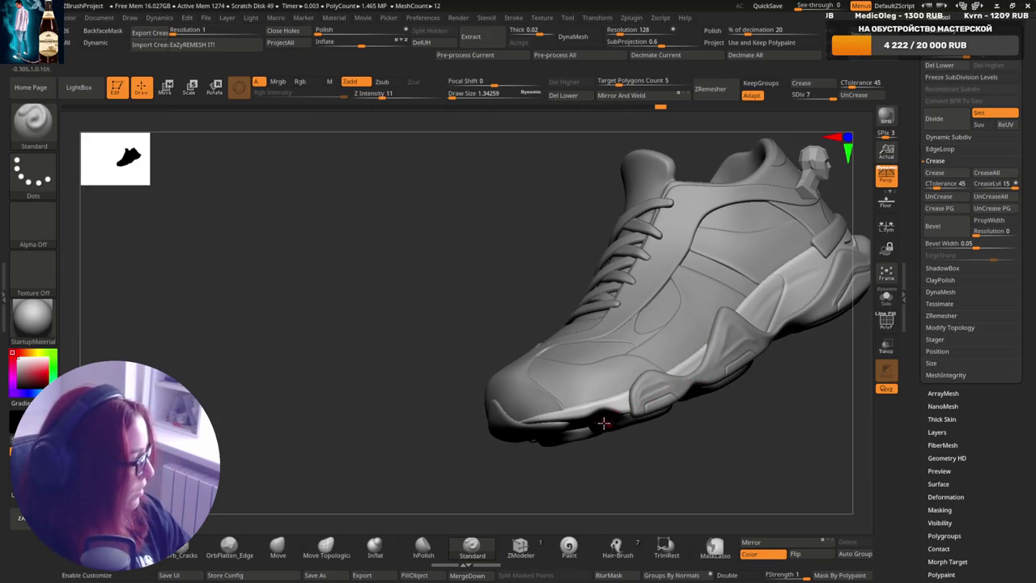
pyautogui.moveTo(604, 423)
pyautogui.mouseDown(button='right')
pyautogui.moveTo(608, 491)
pyautogui.moveTo(608, 381)
pyautogui.moveTo(650, 392)
pyautogui.moveTo(689, 338)
pyautogui.moveTo(670, 388)
pyautogui.moveTo(718, 323)
pyautogui.mouseUp(button='right')
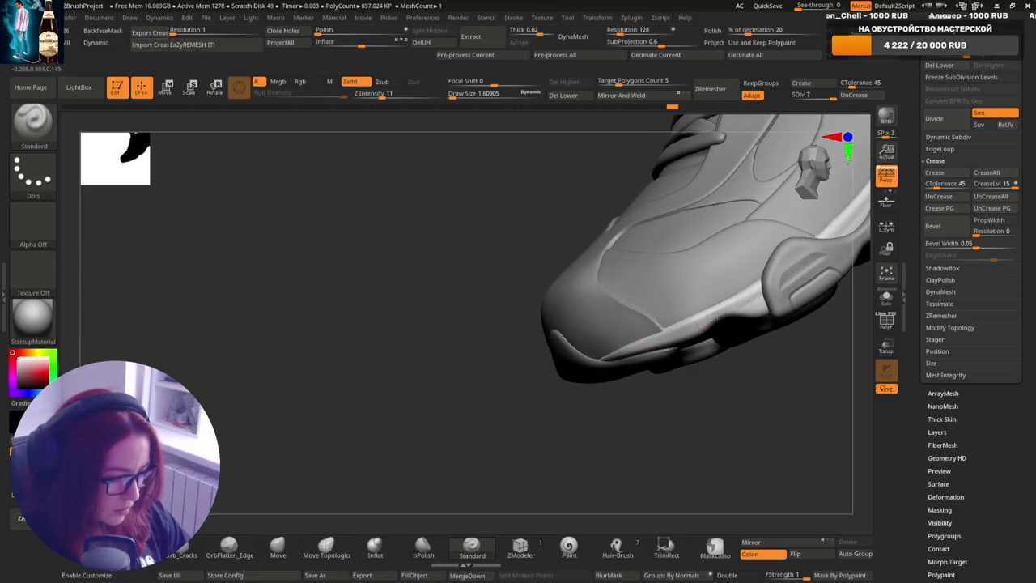
pyautogui.moveTo(644, 344)
pyautogui.mouseDown(button='right')
pyautogui.moveTo(613, 382)
pyautogui.moveTo(693, 296)
pyautogui.moveTo(672, 350)
pyautogui.moveTo(720, 287)
pyautogui.moveTo(659, 416)
pyautogui.mouseUp(button='right')
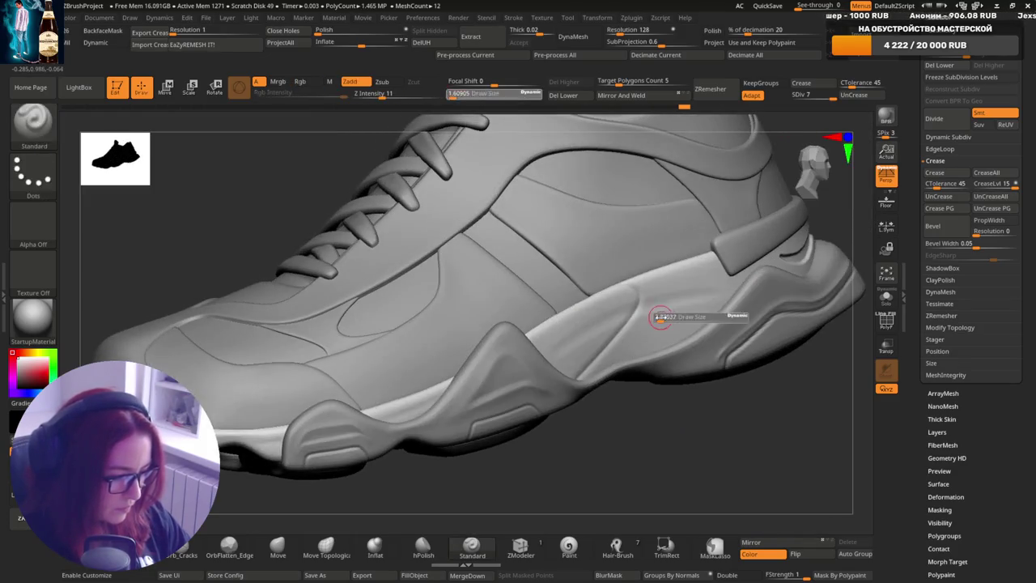
pyautogui.moveTo(736, 313)
pyautogui.mouseDown(button='right')
pyautogui.moveTo(636, 324)
pyautogui.moveTo(616, 356)
pyautogui.mouseUp(button='right')
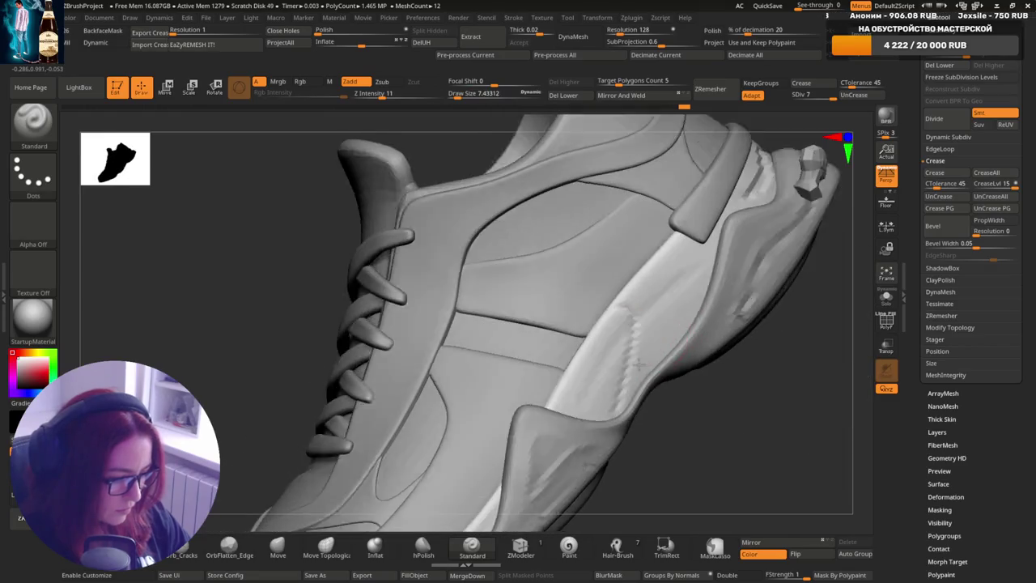
pyautogui.press('s')
pyautogui.moveTo(615, 356); pyautogui.dragTo(606, 356)
pyautogui.moveTo(606, 357); pyautogui.dragTo(585, 405, button='right')
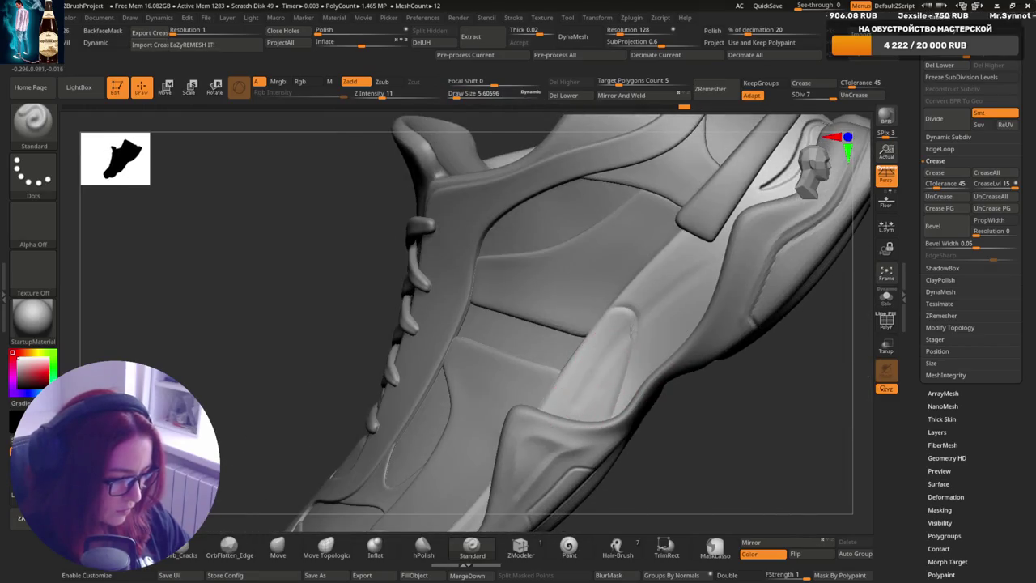
pyautogui.moveTo(682, 294); pyautogui.dragTo(643, 324, button='right')
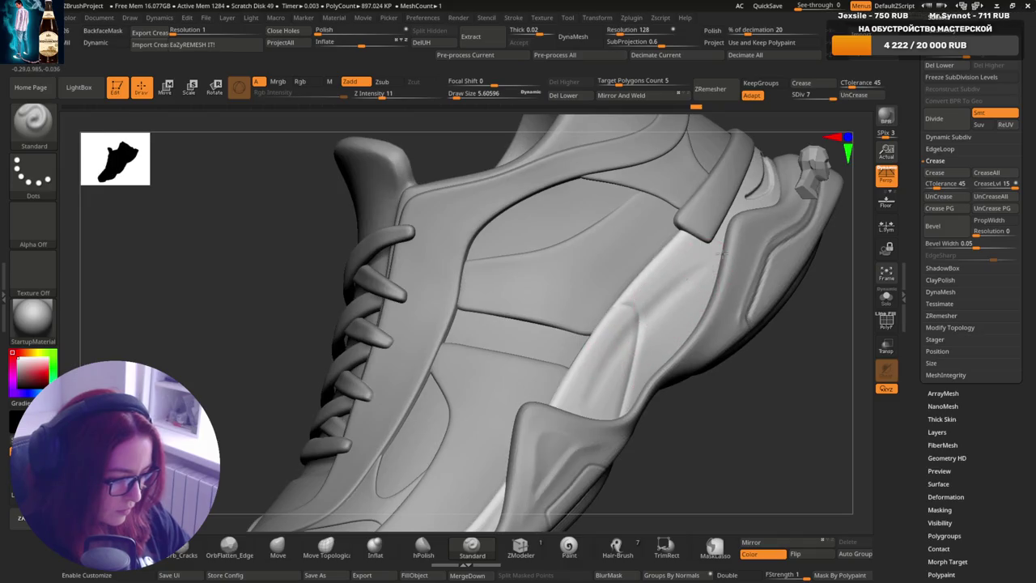
pyautogui.press('[')
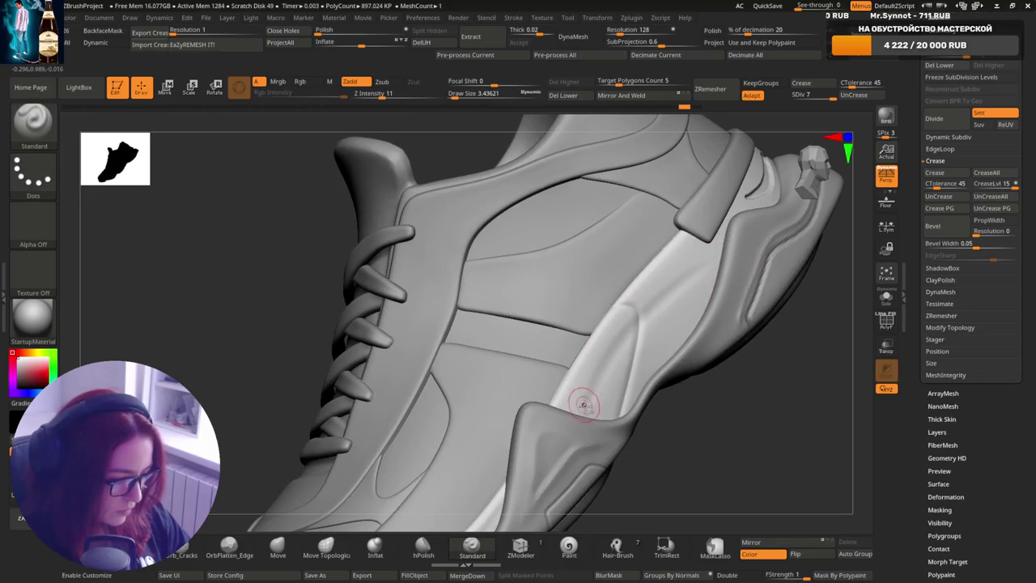
pyautogui.keyDown('ctrl'); pyautogui.moveTo(691, 283); pyautogui.dragTo(684, 338, button='right'); pyautogui.keyUp('ctrl')
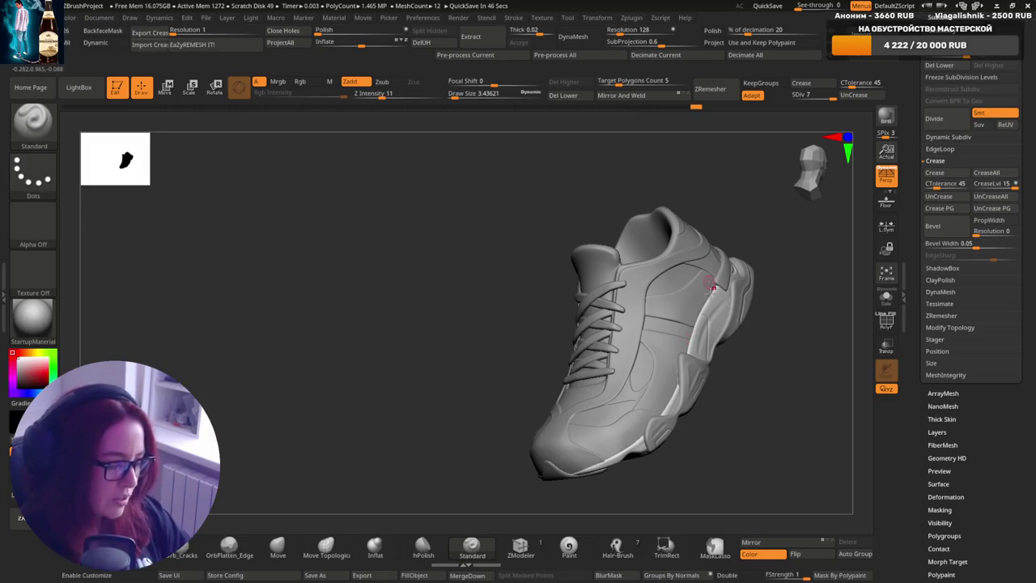
pyautogui.moveTo(731, 352); pyautogui.dragTo(693, 393)
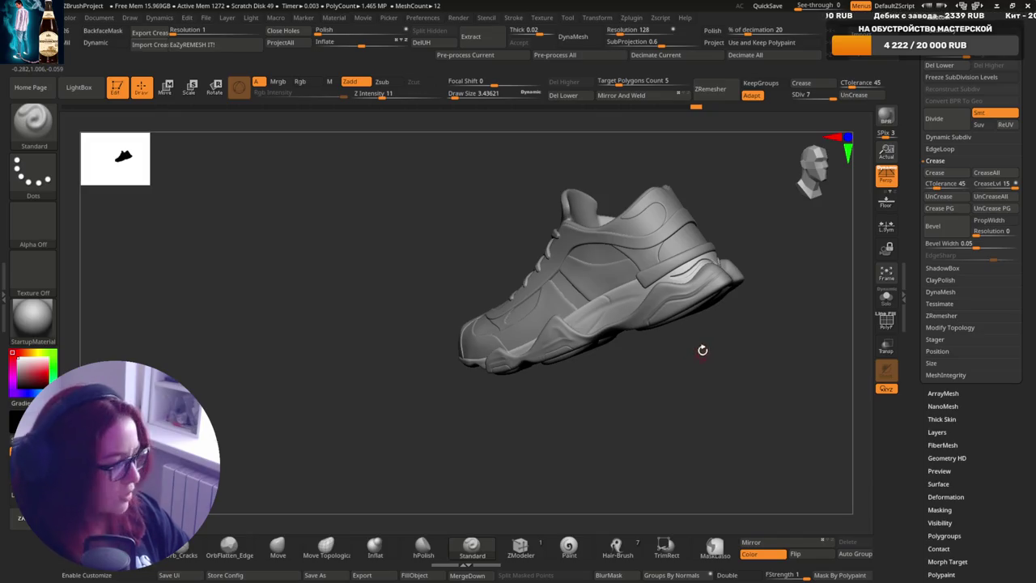
pyautogui.moveTo(701, 349); pyautogui.dragTo(649, 319)
pyautogui.press('s')
pyautogui.press('s')
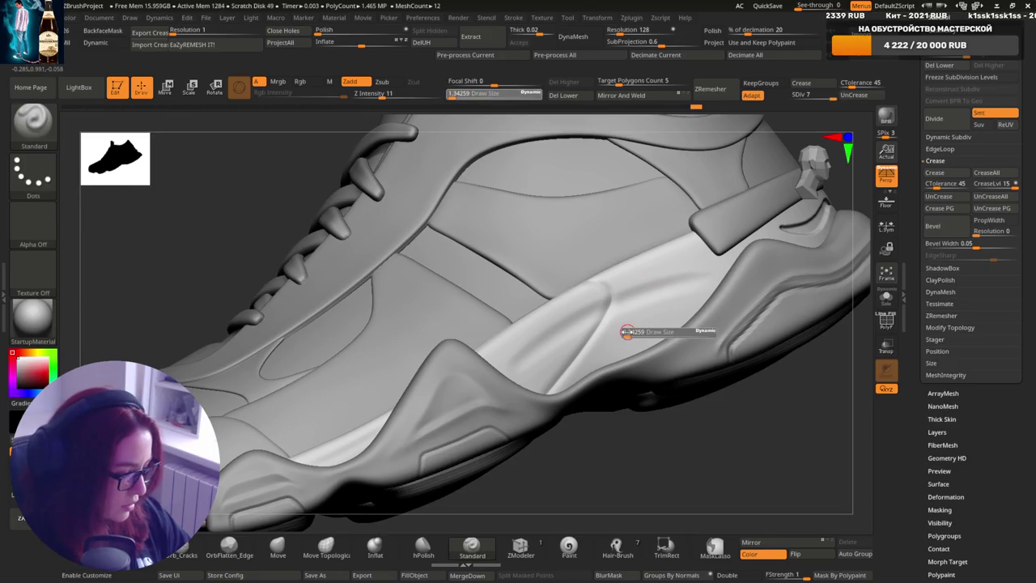
# - Paint a trial slot mask on the midsole side, undo it, and resize the brush
pyautogui.press('ctrl')
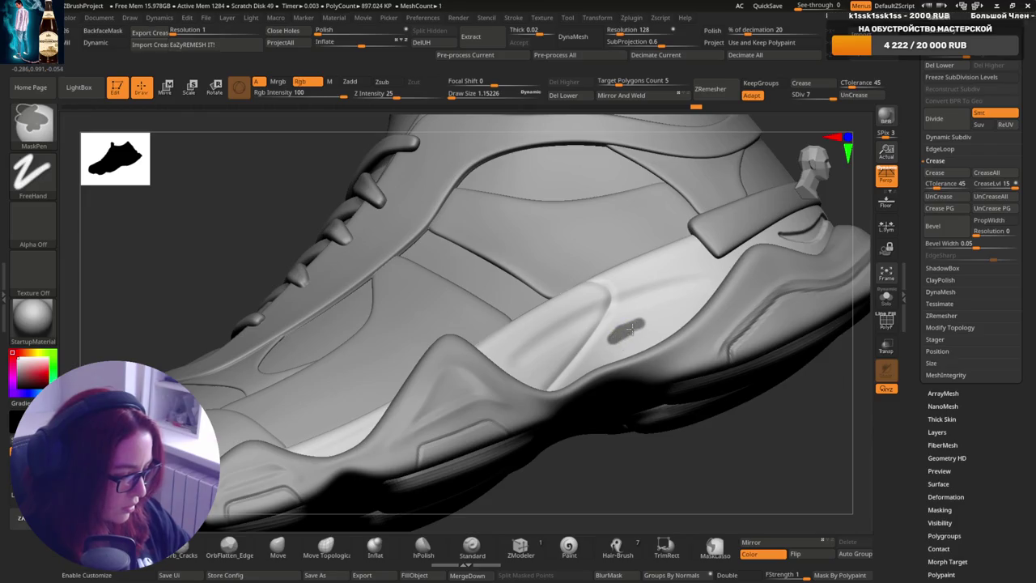
pyautogui.moveTo(659, 308); pyautogui.dragTo(616, 297, button='right')
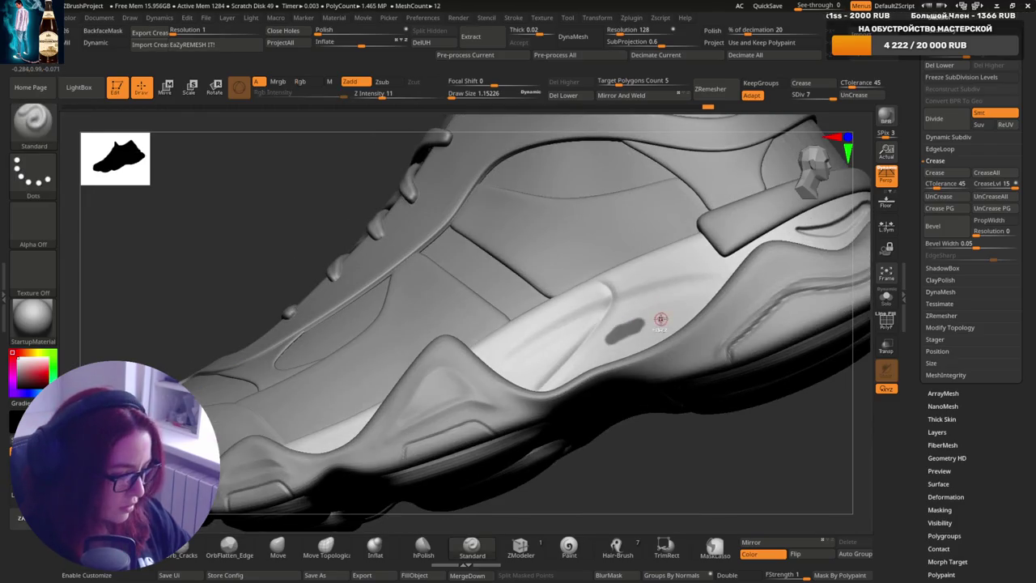
pyautogui.keyDown('ctrl'); pyautogui.keyDown('alt'); pyautogui.moveTo(660, 319); pyautogui.dragTo(617, 331); pyautogui.keyUp('alt'); pyautogui.keyUp('ctrl')
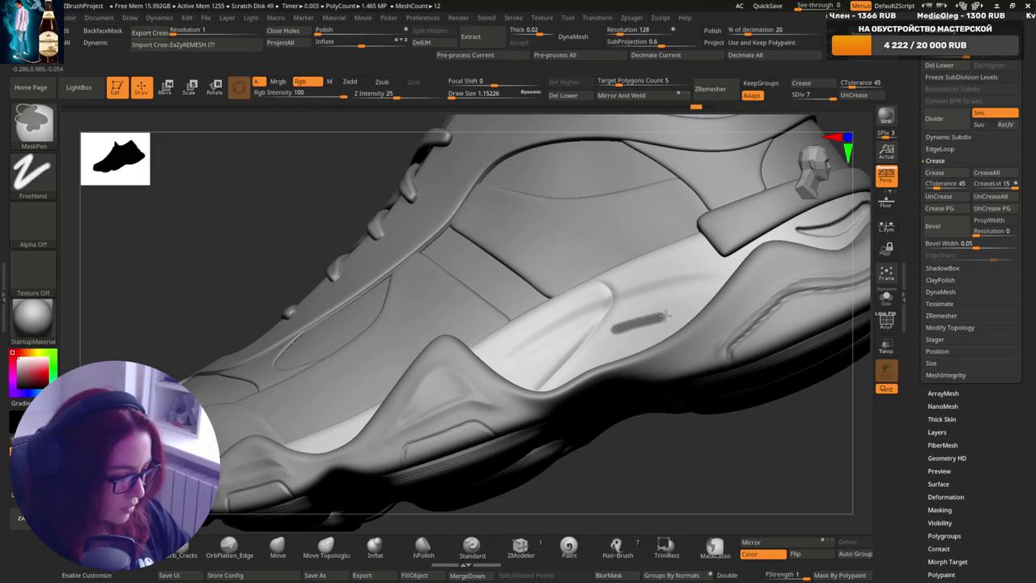
pyautogui.moveTo(677, 310)
pyautogui.mouseDown(button='right')
pyautogui.moveTo(739, 301)
pyautogui.moveTo(601, 313)
pyautogui.mouseUp(button='right')
pyautogui.hotkey('ctrl', 'z')
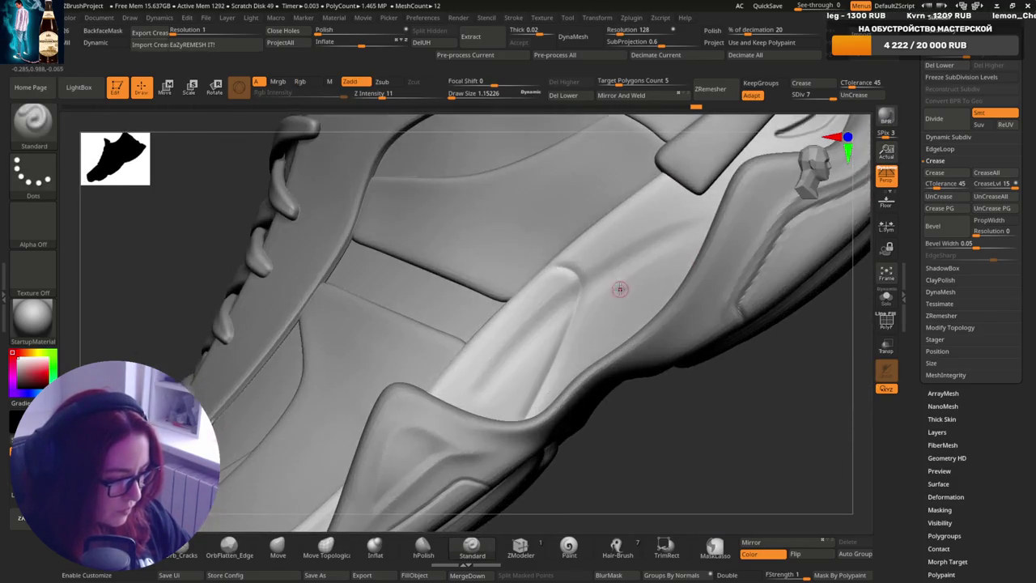
pyautogui.press('s')
pyautogui.press('ctrl')
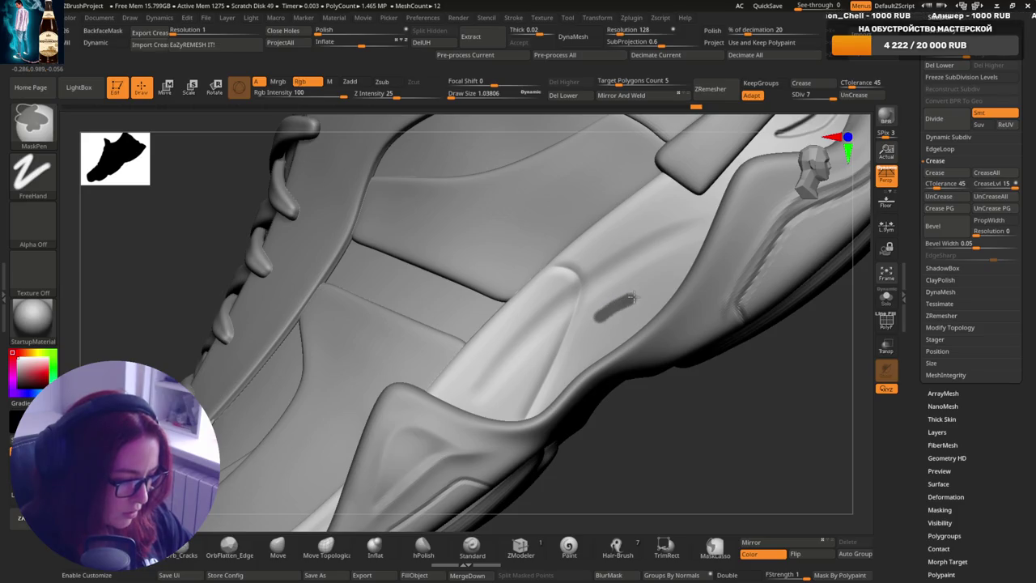
# - Repaint the slanted slot mask with two MaskPen strokes at draw size 1 and invert it
pyautogui.keyDown('ctrl'); pyautogui.keyDown('alt'); pyautogui.moveTo(658, 286); pyautogui.dragTo(591, 319); pyautogui.keyUp('alt'); pyautogui.keyUp('ctrl')
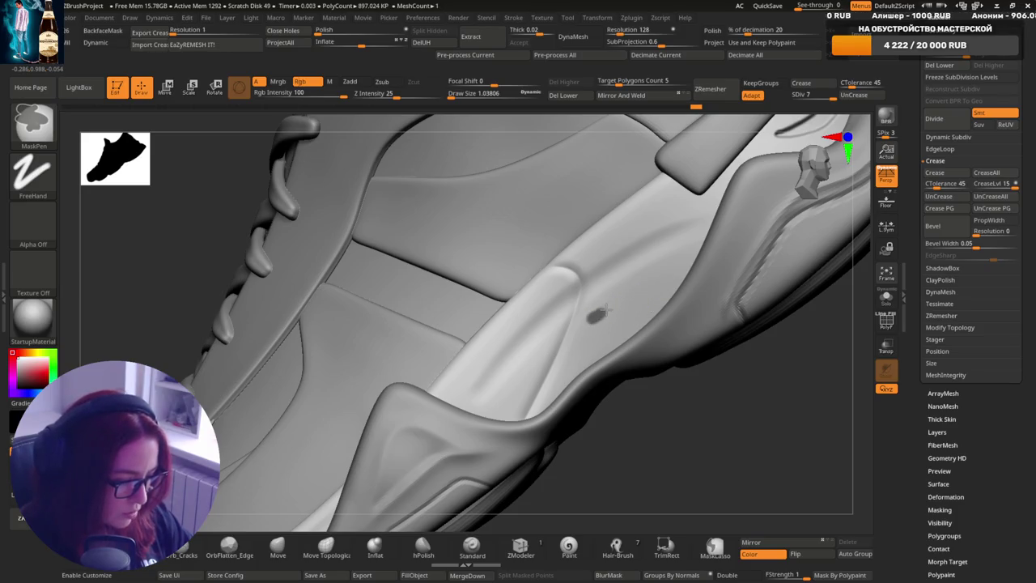
pyautogui.keyDown('ctrl'); pyautogui.moveTo(638, 293); pyautogui.dragTo(654, 282); pyautogui.keyUp('ctrl')
pyautogui.hotkey('ctrl', 'z')
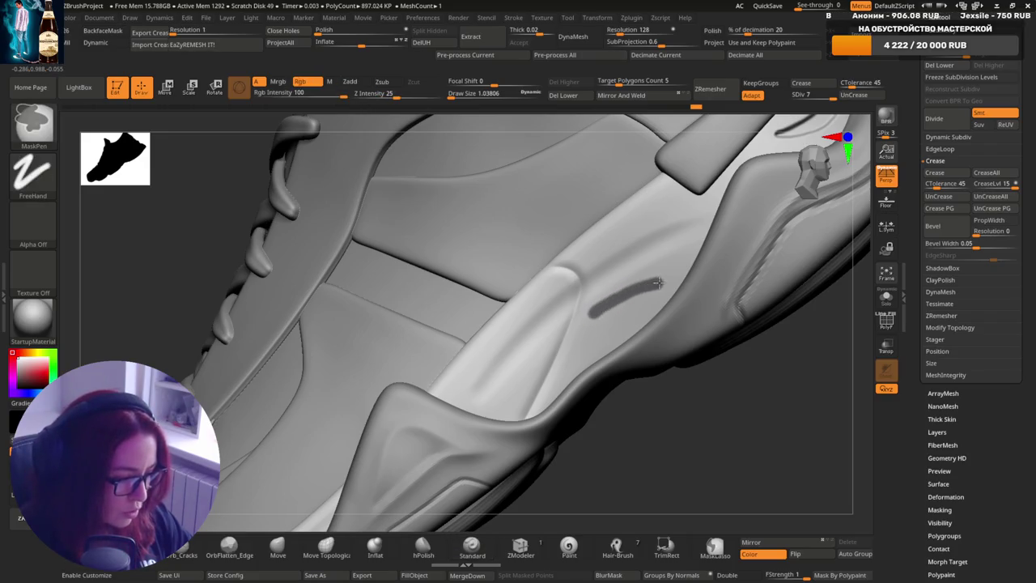
pyautogui.keyDown('ctrl'); pyautogui.keyDown('alt'); pyautogui.moveTo(659, 282); pyautogui.dragTo(596, 314); pyautogui.keyUp('alt'); pyautogui.keyUp('ctrl')
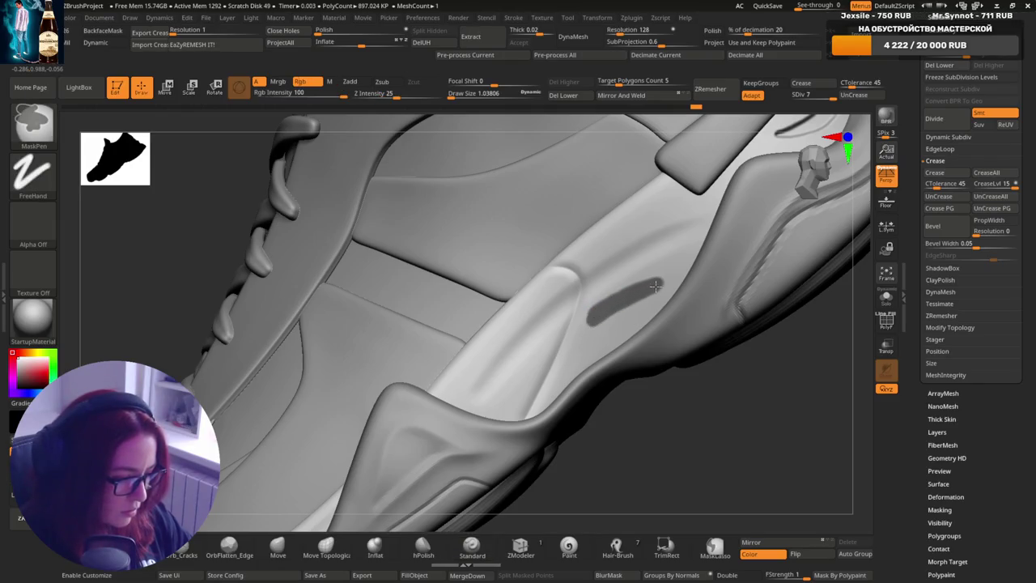
pyautogui.keyDown('ctrl'); pyautogui.keyDown('alt'); pyautogui.moveTo(659, 283); pyautogui.dragTo(596, 310); pyautogui.keyUp('alt'); pyautogui.keyUp('ctrl')
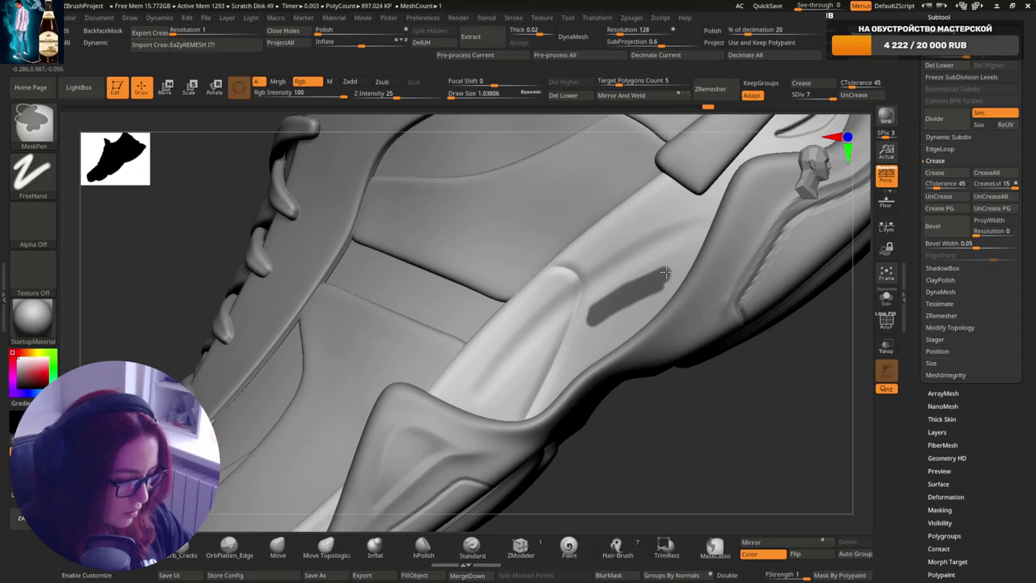
pyautogui.hotkey('ctrl', 'i')
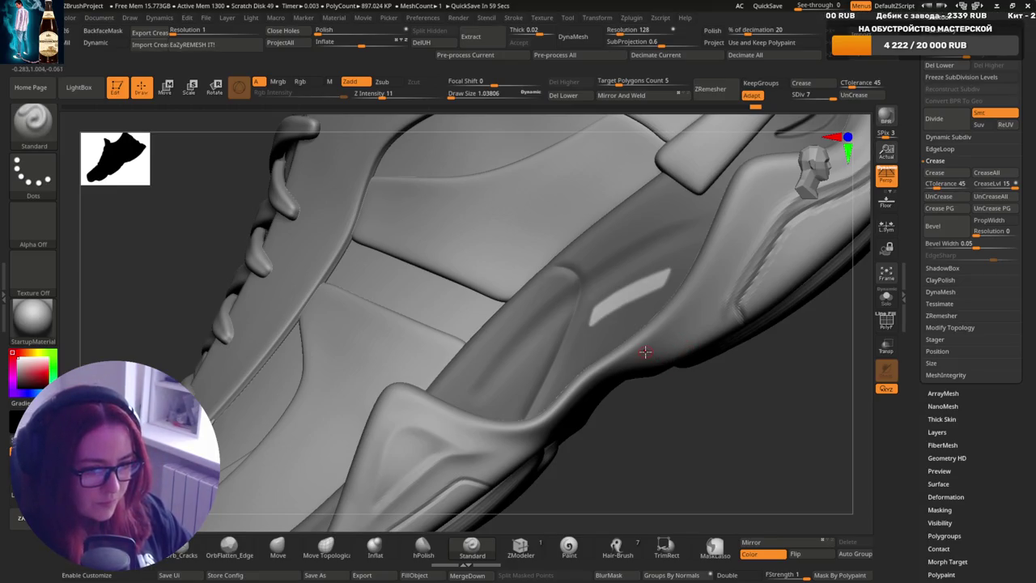
pyautogui.press('s')
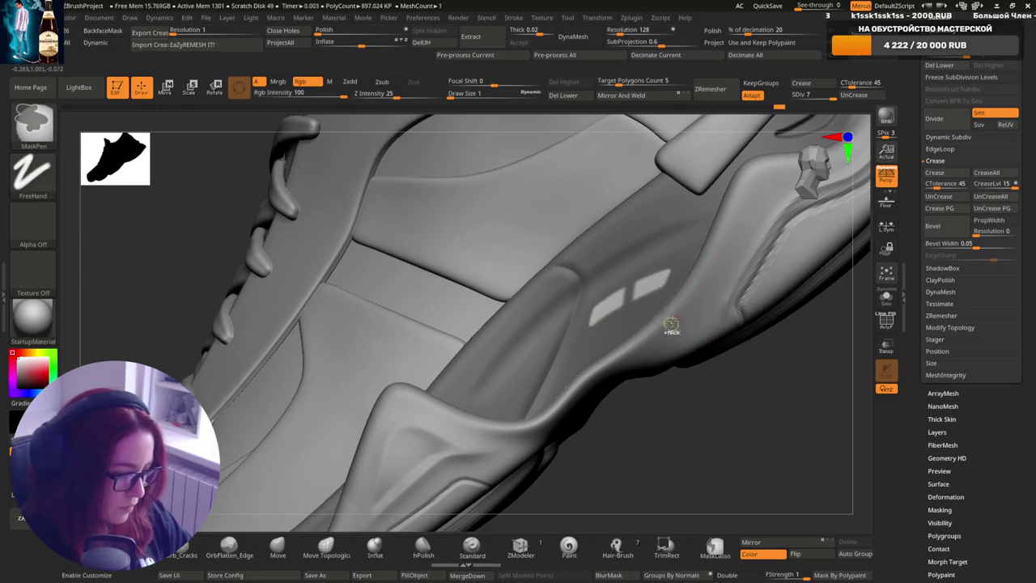
# - Mask a second vent slot beside the first on the midsole, then zoom back out
pyautogui.keyDown('ctrl'); pyautogui.moveTo(677, 261); pyautogui.dragTo(702, 294, button='right'); pyautogui.keyUp('ctrl')
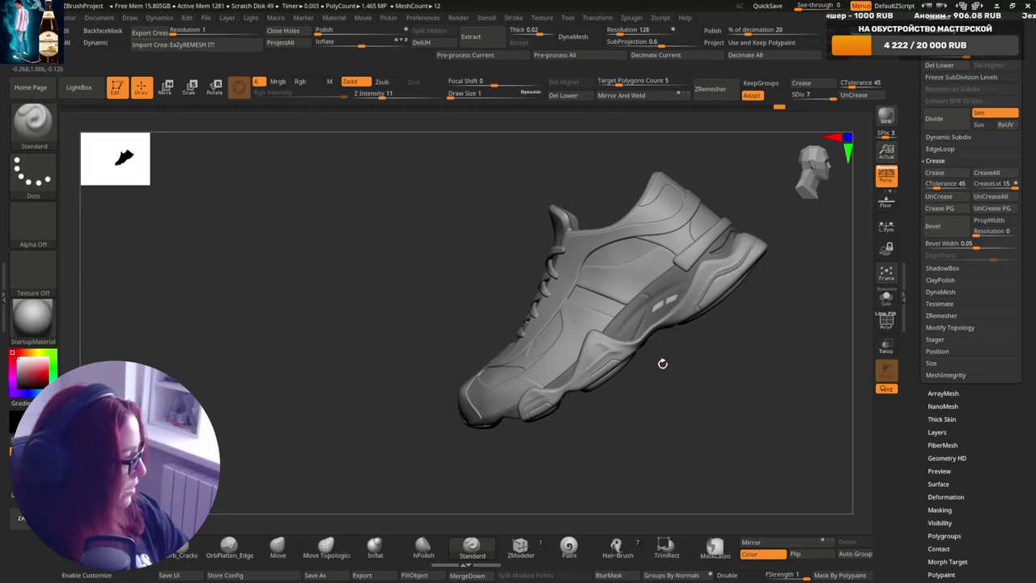
pyautogui.moveTo(664, 363)
pyautogui.keyDown('ctrl'); pyautogui.mouseDown(button='right')
pyautogui.moveTo(673, 478)
pyautogui.moveTo(663, 296)
pyautogui.moveTo(641, 314)
pyautogui.mouseUp(button='right'); pyautogui.keyUp('ctrl')
pyautogui.press('ctrl')
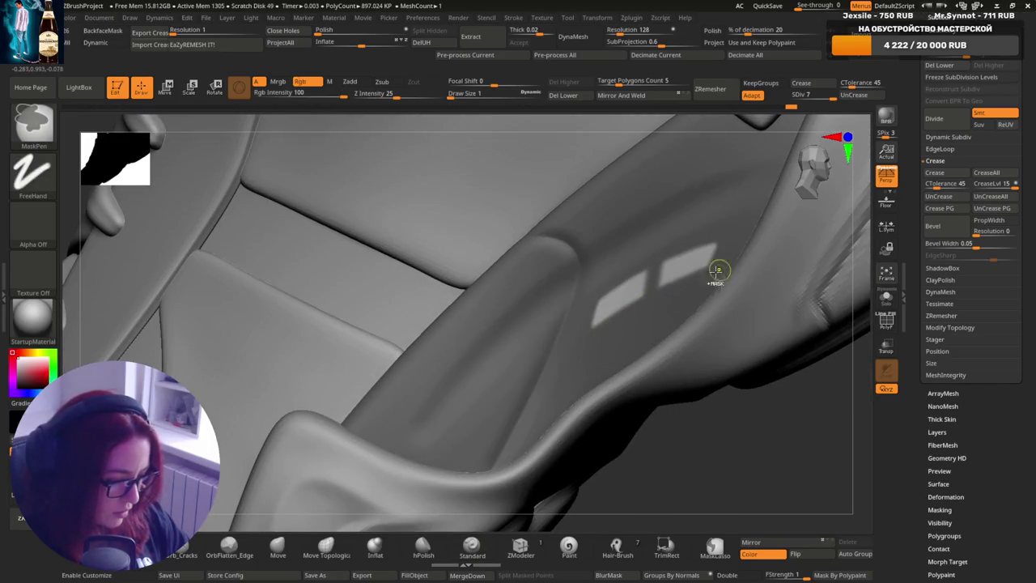
pyautogui.press('ctrl')
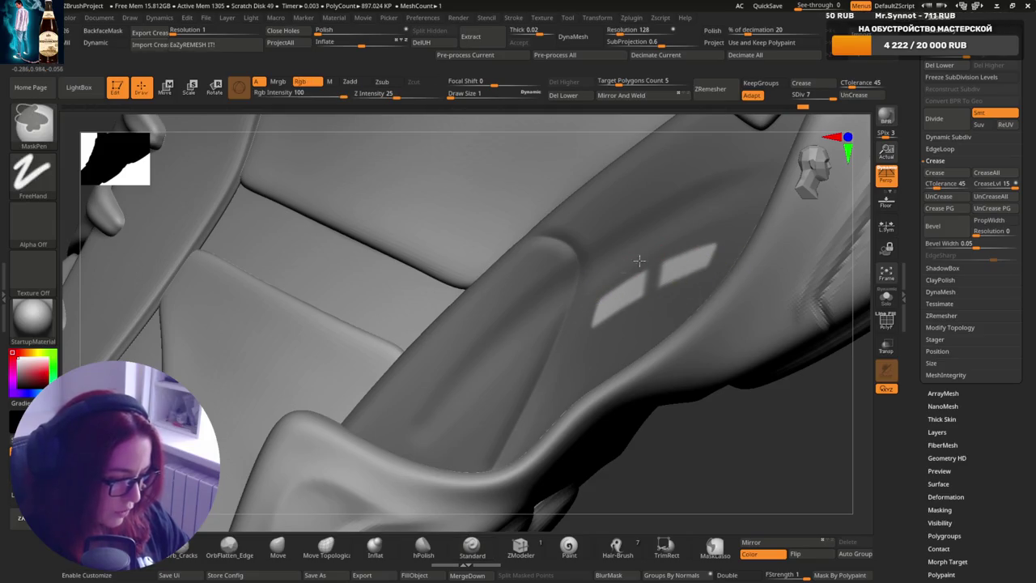
pyautogui.press('ctrl')
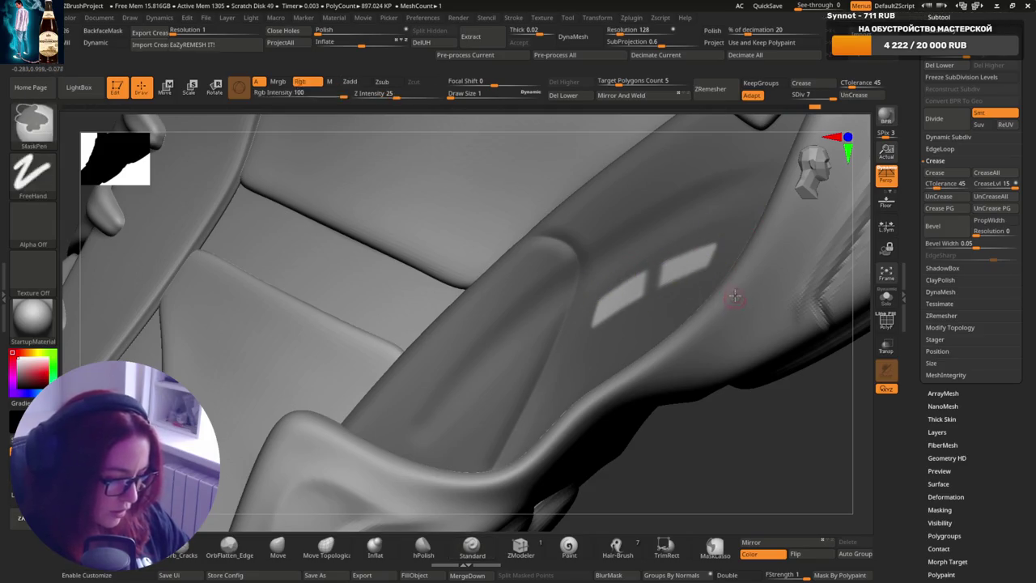
pyautogui.press('ctrl')
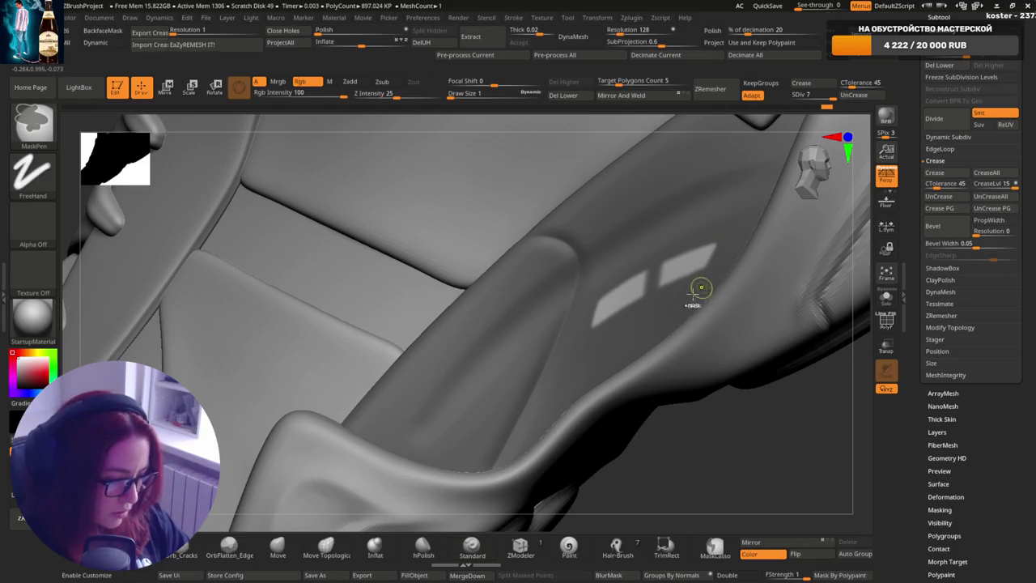
pyautogui.moveTo(701, 287)
pyautogui.mouseDown(button='right')
pyautogui.moveTo(643, 342)
pyautogui.moveTo(592, 288)
pyautogui.mouseUp(button='right')
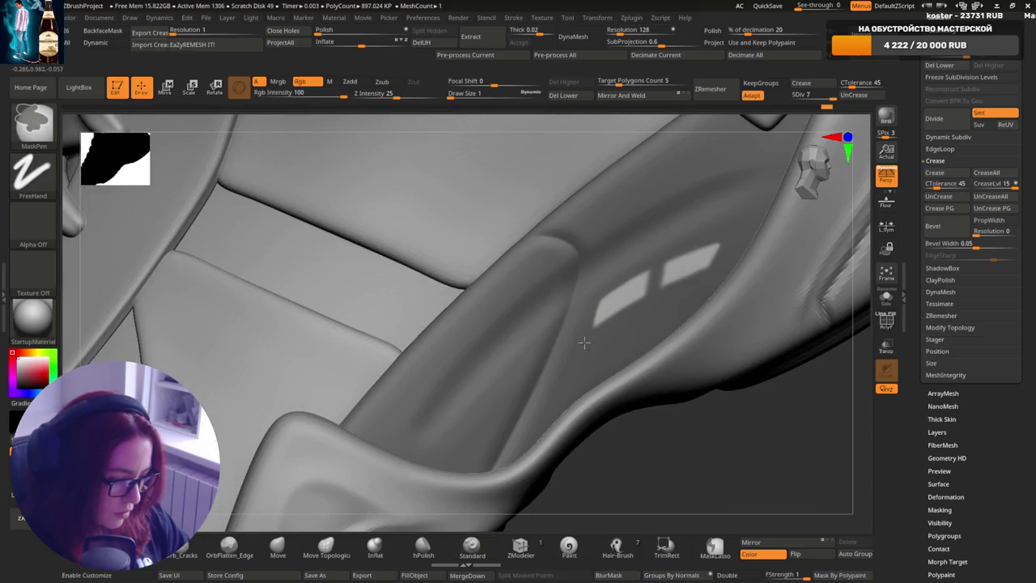
pyautogui.keyDown('ctrl'); pyautogui.moveTo(599, 334); pyautogui.dragTo(789, 279, button='right'); pyautogui.keyUp('ctrl')
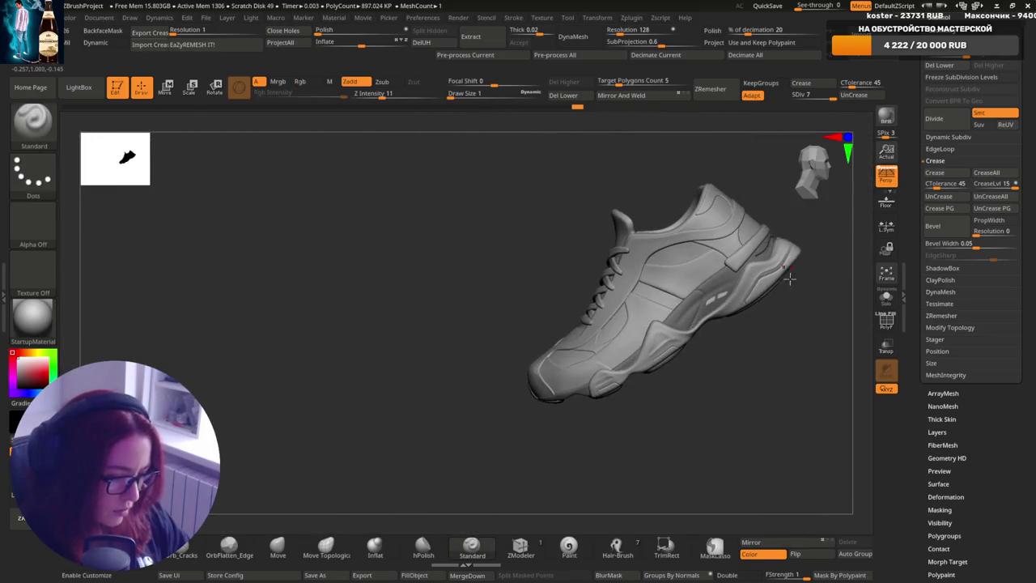
# - Shift-smooth the midsole surface around the two vent slots
pyautogui.moveTo(750, 330)
pyautogui.mouseDown(button='right')
pyautogui.moveTo(596, 399)
pyautogui.moveTo(666, 359)
pyautogui.moveTo(673, 409)
pyautogui.moveTo(745, 403)
pyautogui.moveTo(733, 348)
pyautogui.moveTo(715, 342)
pyautogui.moveTo(689, 293)
pyautogui.moveTo(689, 307)
pyautogui.moveTo(678, 294)
pyautogui.moveTo(692, 311)
pyautogui.moveTo(672, 308)
pyautogui.mouseUp(button='right')
pyautogui.press('ctrl')
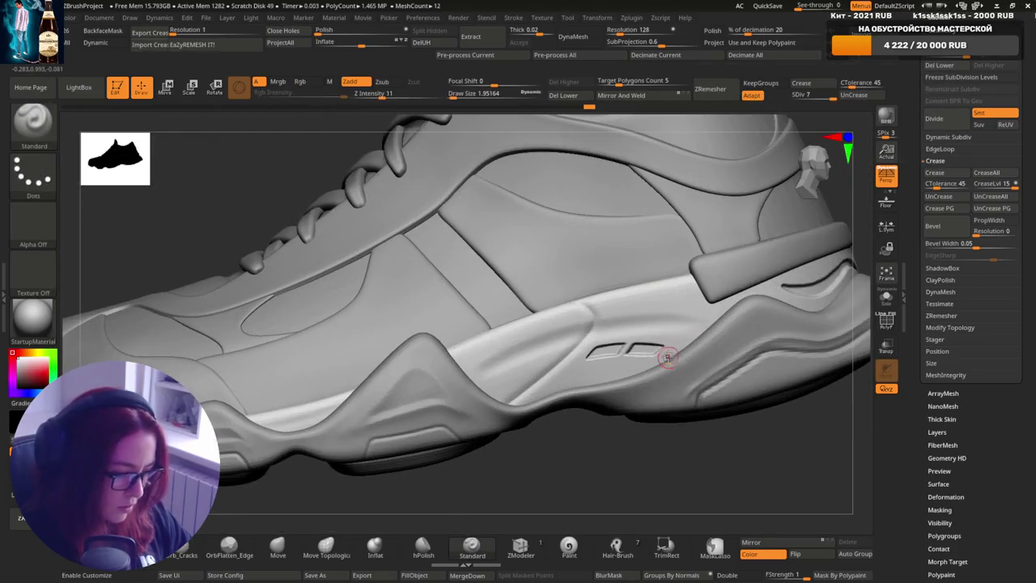
pyautogui.moveTo(609, 349); pyautogui.dragTo(680, 348)
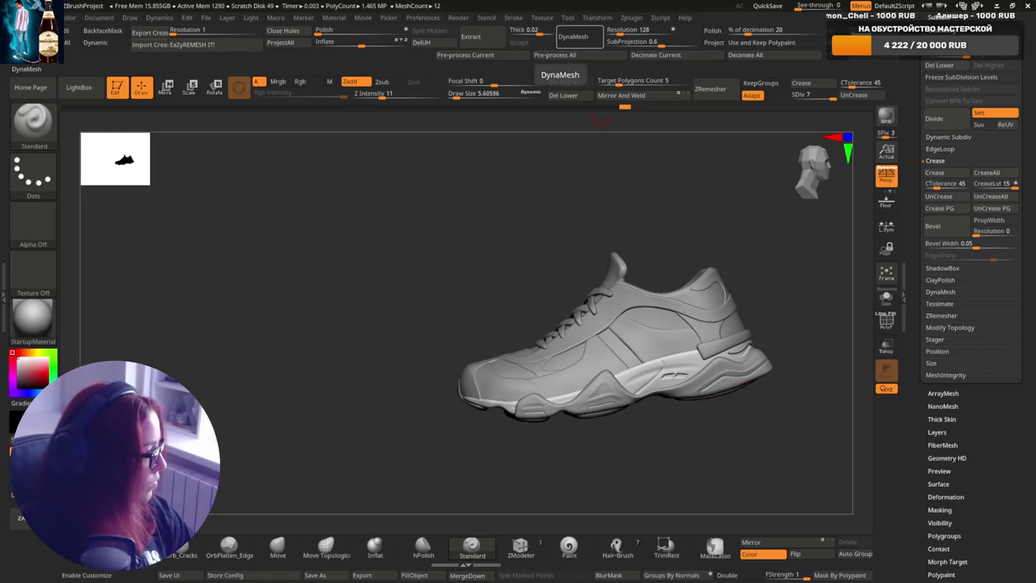
# - Orbit in on the sneaker's upper and reduce the Standard brush Draw Size to about 3.44
pyautogui.moveTo(713, 394)
pyautogui.keyDown('ctrl'); pyautogui.mouseDown(button='right')
pyautogui.moveTo(655, 353)
pyautogui.moveTo(665, 374)
pyautogui.moveTo(634, 359)
pyautogui.mouseUp(button='right'); pyautogui.keyUp('ctrl')
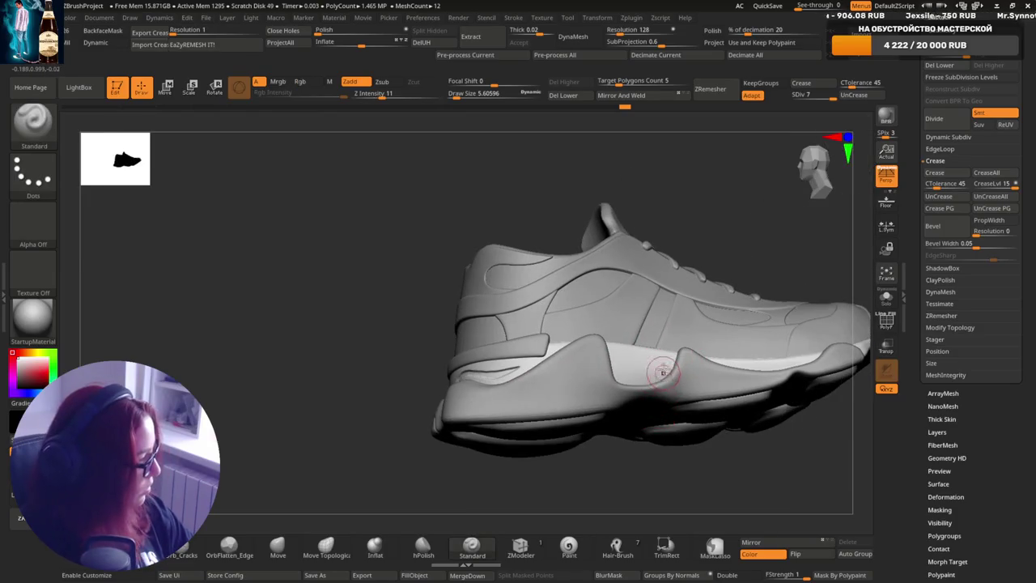
pyautogui.moveTo(666, 370); pyautogui.dragTo(647, 364, button='right')
pyautogui.press('s')
pyautogui.moveTo(648, 365); pyautogui.dragTo(615, 366)
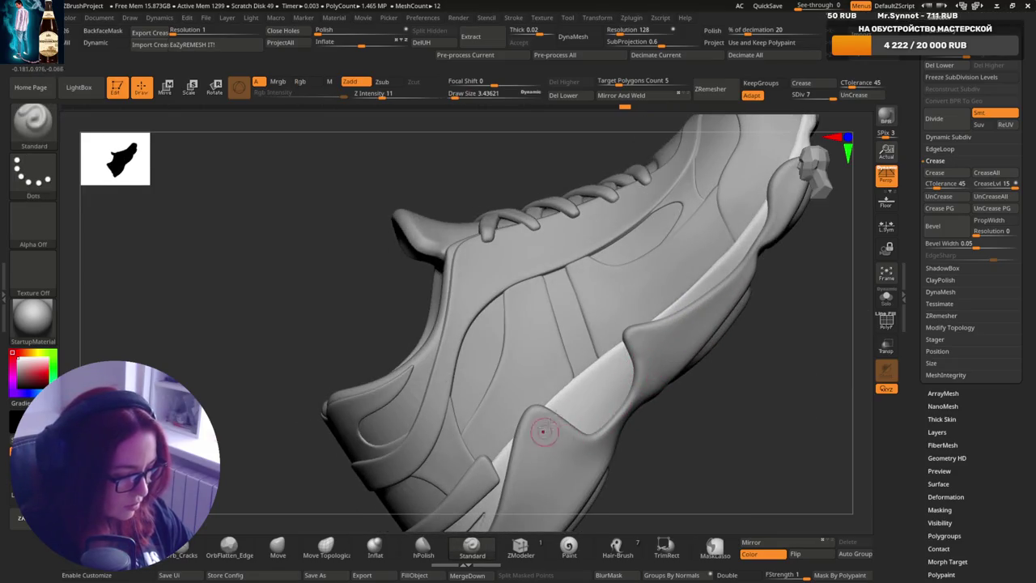
pyautogui.moveTo(544, 432)
pyautogui.mouseDown(button='right')
pyautogui.moveTo(584, 402)
pyautogui.moveTo(597, 365)
pyautogui.mouseUp(button='right')
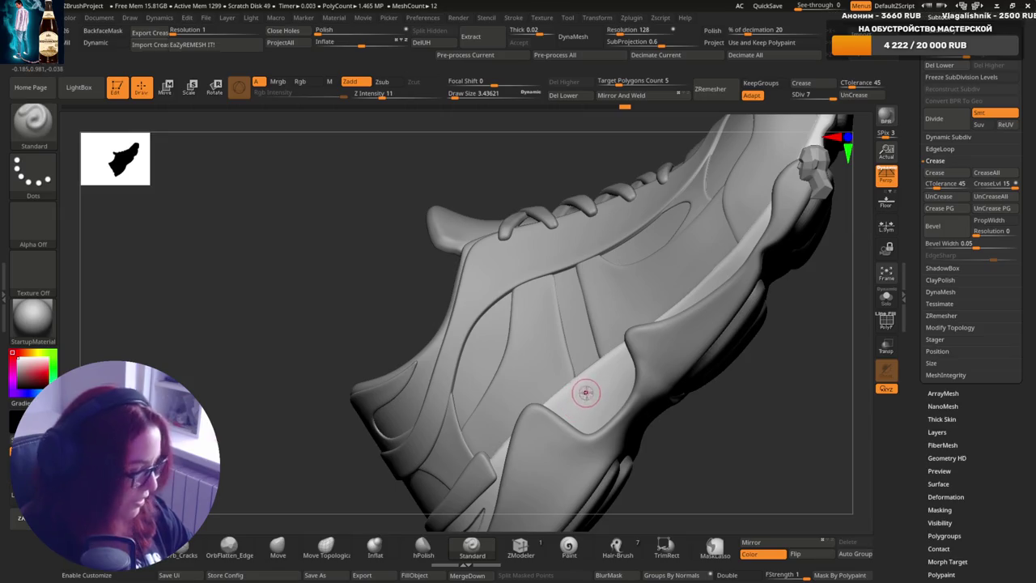
# - Toggle masking while stepping brush size through 1.95, 3.44 and 2.87
pyautogui.moveTo(645, 344); pyautogui.dragTo(615, 324, button='right')
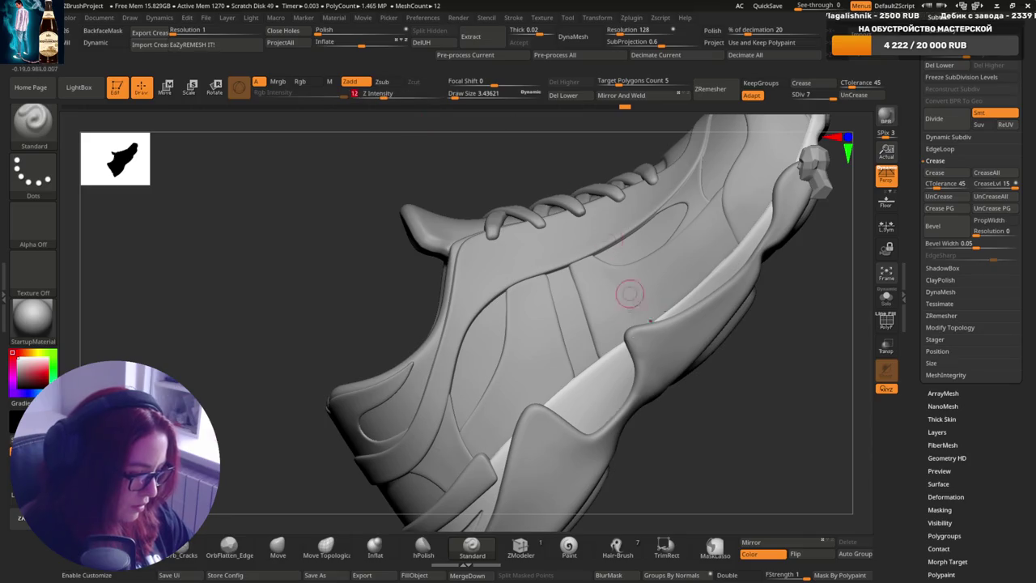
pyautogui.press('ctrl')
pyautogui.press('s')
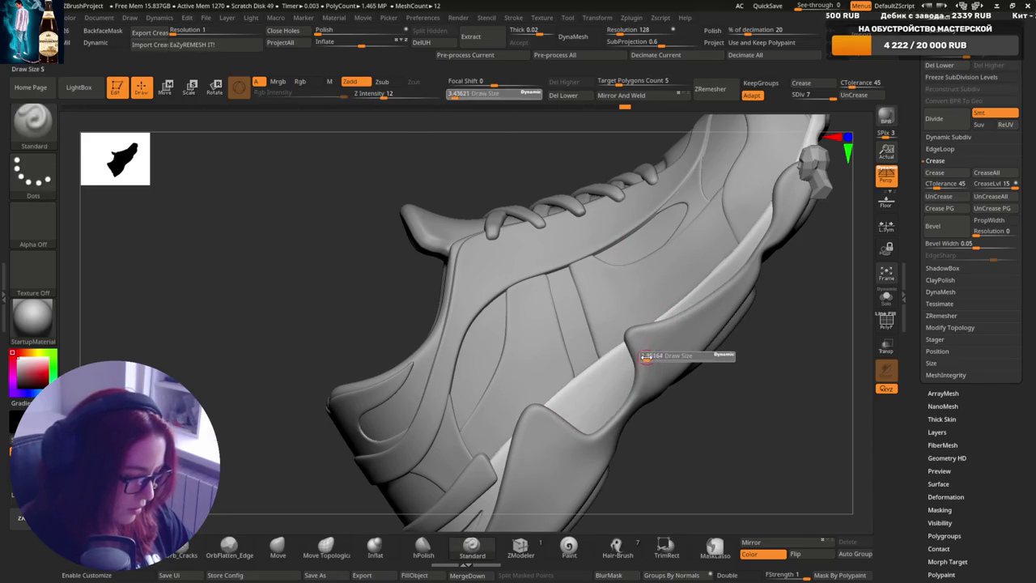
pyautogui.moveTo(647, 356); pyautogui.dragTo(580, 409)
pyautogui.press('s')
pyautogui.click(580, 408)
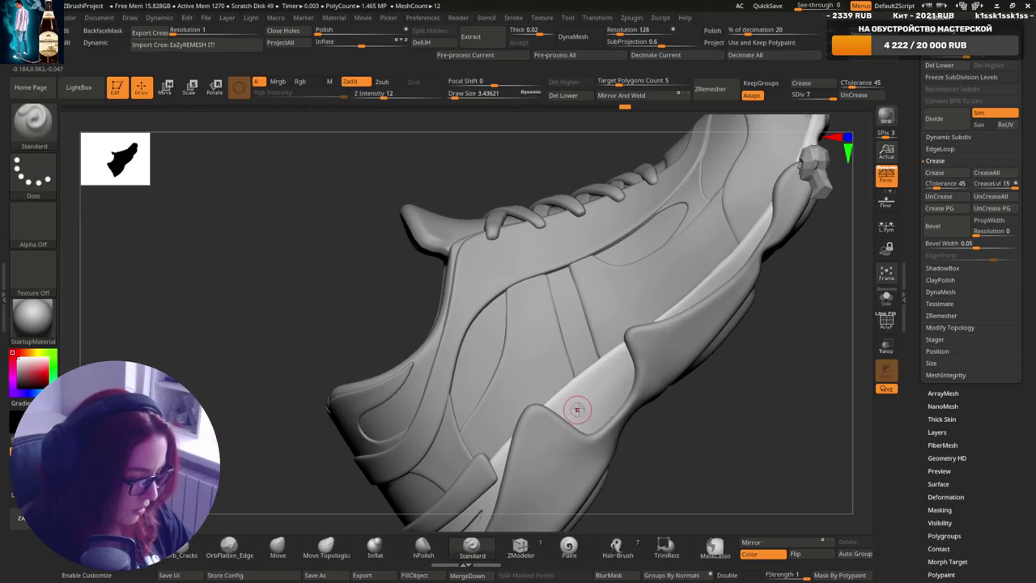
pyautogui.press('s')
pyautogui.click(589, 402)
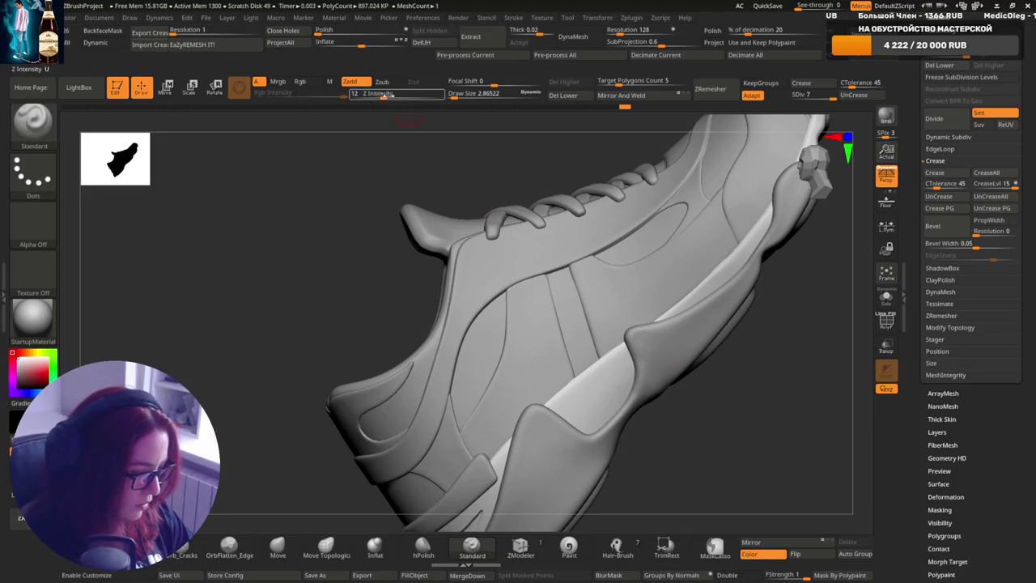
# - Raise Z Intensity from 12 to 14 and cut Draw Size to about 2.37
pyautogui.moveTo(385, 95); pyautogui.dragTo(387, 95)
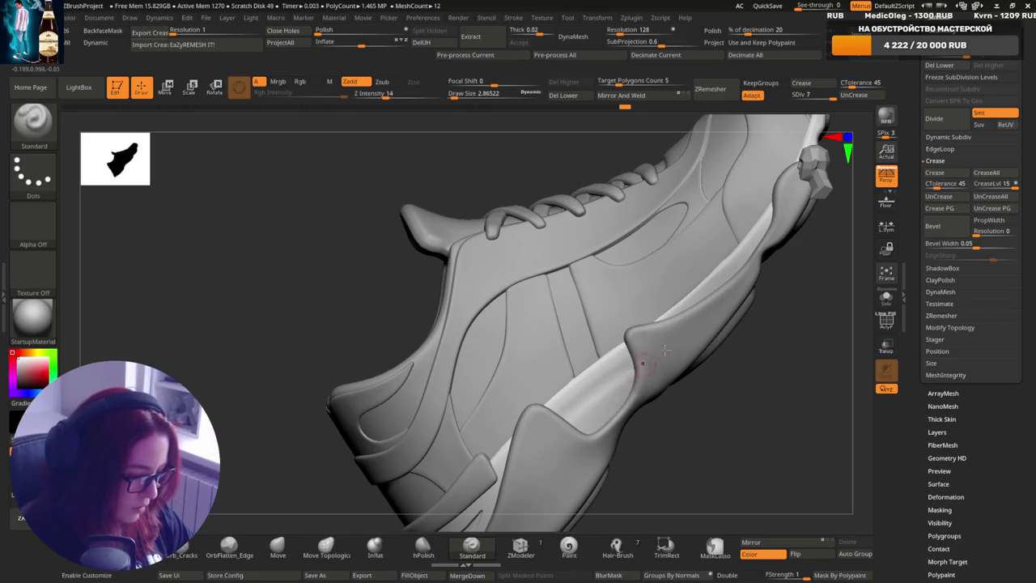
pyautogui.moveTo(688, 315); pyautogui.dragTo(660, 340, button='right')
pyautogui.press('s')
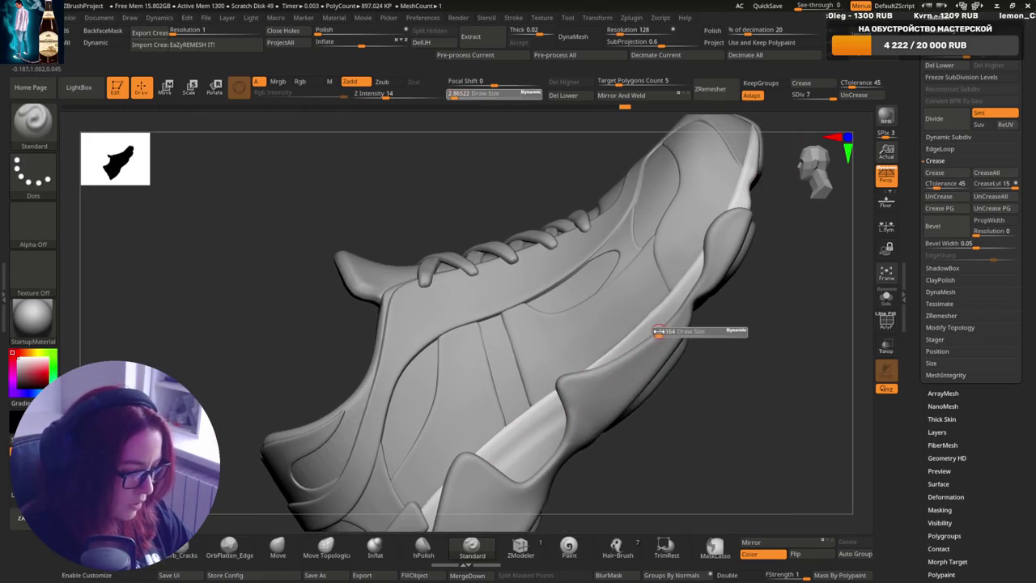
pyautogui.moveTo(659, 332); pyautogui.dragTo(653, 317)
# - Toggle Solo on and off, then frame the shoe and zoom into the side panels
pyautogui.moveTo(652, 317)
pyautogui.mouseDown(button='right')
pyautogui.moveTo(668, 340)
pyautogui.moveTo(656, 336)
pyautogui.mouseUp(button='right')
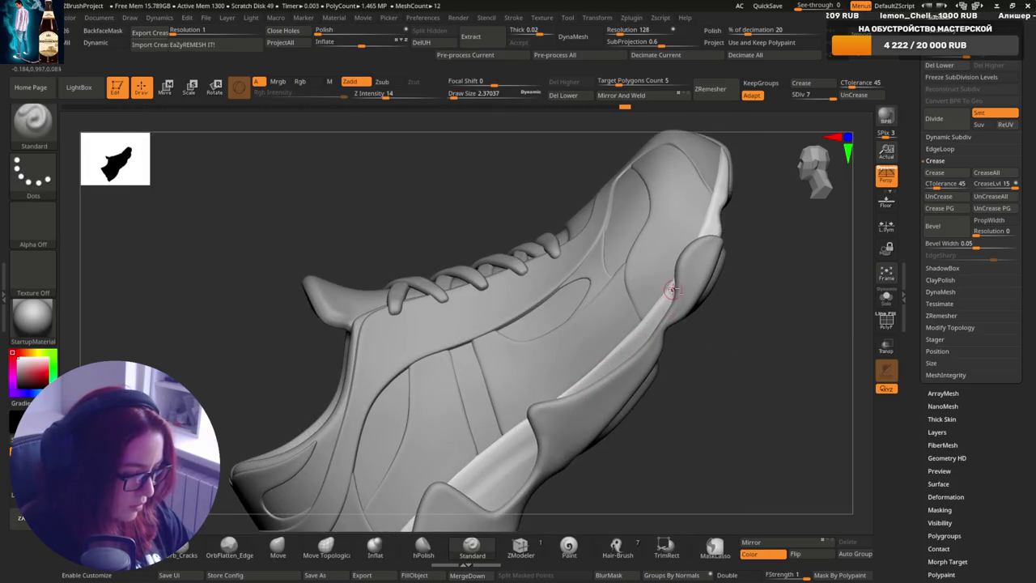
pyautogui.keyDown('alt'); pyautogui.click(649, 332); pyautogui.keyUp('alt')
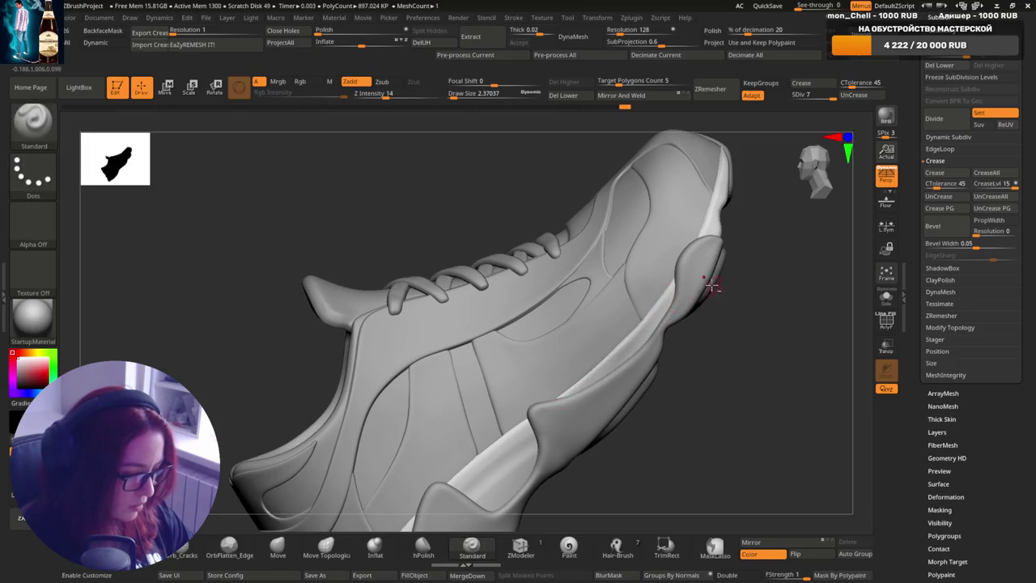
pyautogui.moveTo(711, 283); pyautogui.dragTo(605, 347, button='right')
pyautogui.keyDown('alt'); pyautogui.click(650, 294); pyautogui.keyUp('alt')
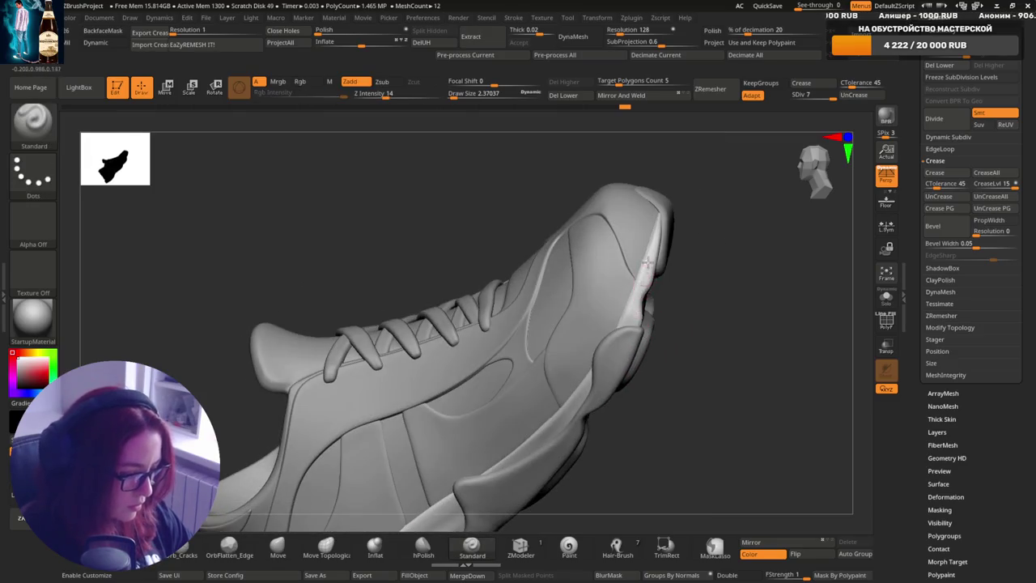
pyautogui.moveTo(648, 261)
pyautogui.mouseDown(button='right')
pyautogui.moveTo(653, 300)
pyautogui.moveTo(615, 354)
pyautogui.moveTo(569, 380)
pyautogui.mouseUp(button='right')
pyautogui.press('f')
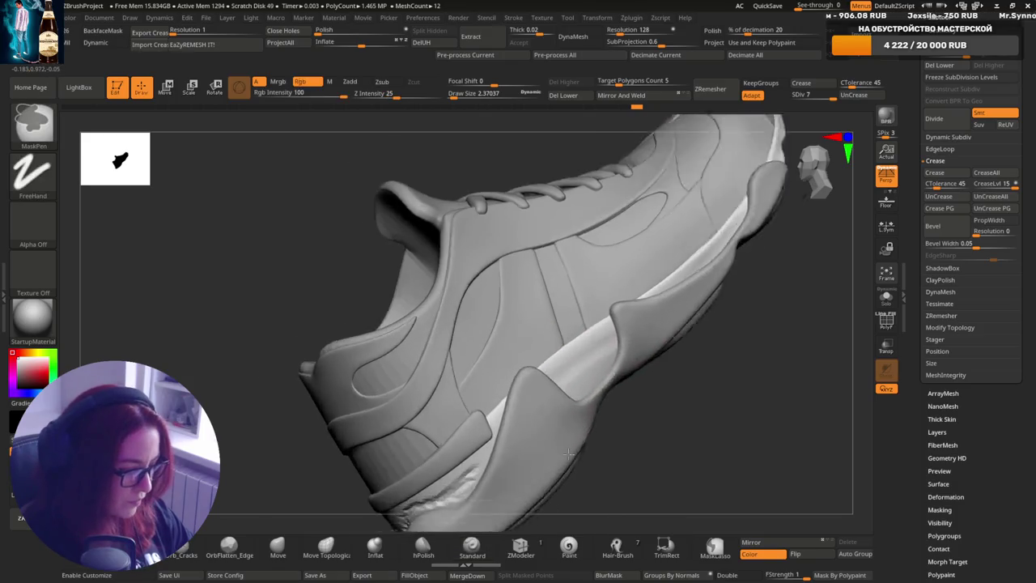
pyautogui.keyDown('alt'); pyautogui.moveTo(613, 381); pyautogui.dragTo(572, 356, button='right'); pyautogui.keyUp('alt')
# - Switch to the DamStandard brush with Draw Size 1.95
pyautogui.press('b')
pyautogui.press('d')
pyautogui.press('s')
pyautogui.press('s')
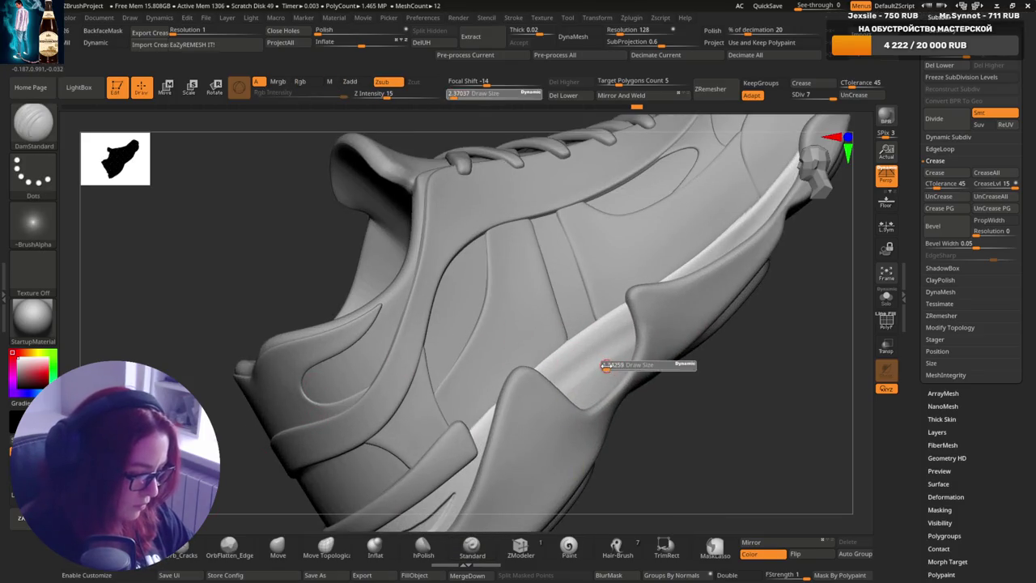
pyautogui.moveTo(607, 366); pyautogui.dragTo(561, 351)
pyautogui.moveTo(562, 352)
pyautogui.mouseDown(button='right')
pyautogui.moveTo(548, 365)
pyautogui.moveTo(557, 357)
pyautogui.moveTo(558, 368)
pyautogui.moveTo(551, 360)
pyautogui.mouseUp(button='right')
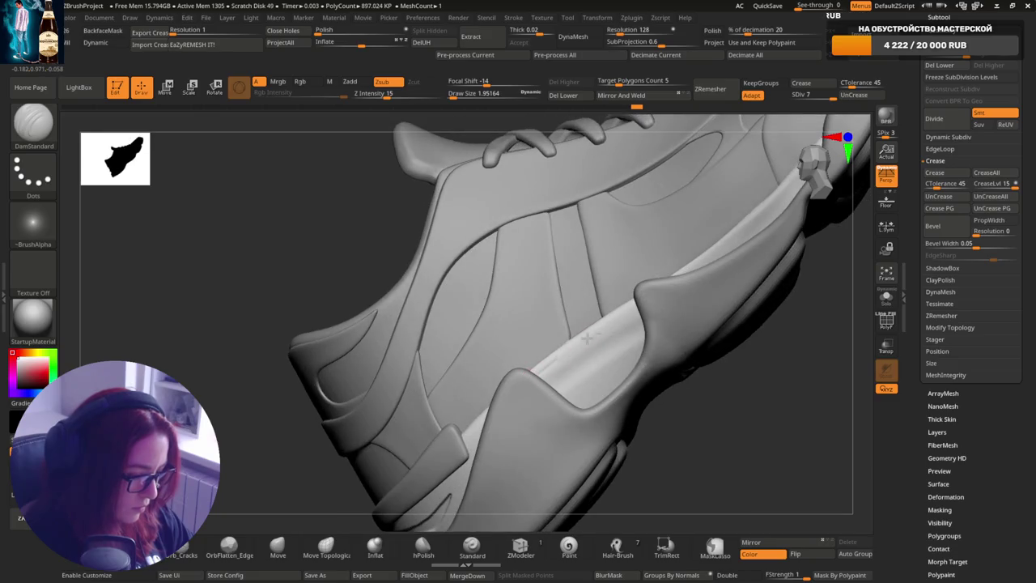
pyautogui.moveTo(628, 326); pyautogui.dragTo(676, 274, button='right')
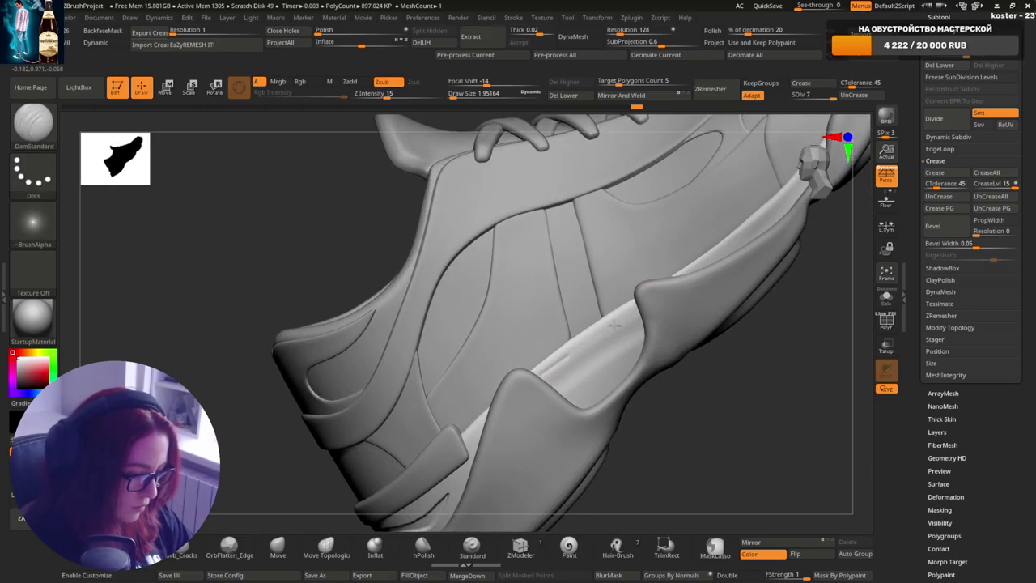
# - Shift-smooth the diagonal sole-strip groove between the flaps, then orbit to review the shoe
pyautogui.moveTo(615, 326)
pyautogui.keyDown('shift'); pyautogui.mouseDown()
pyautogui.moveTo(668, 293)
pyautogui.moveTo(532, 378)
pyautogui.mouseUp(); pyautogui.keyUp('shift')
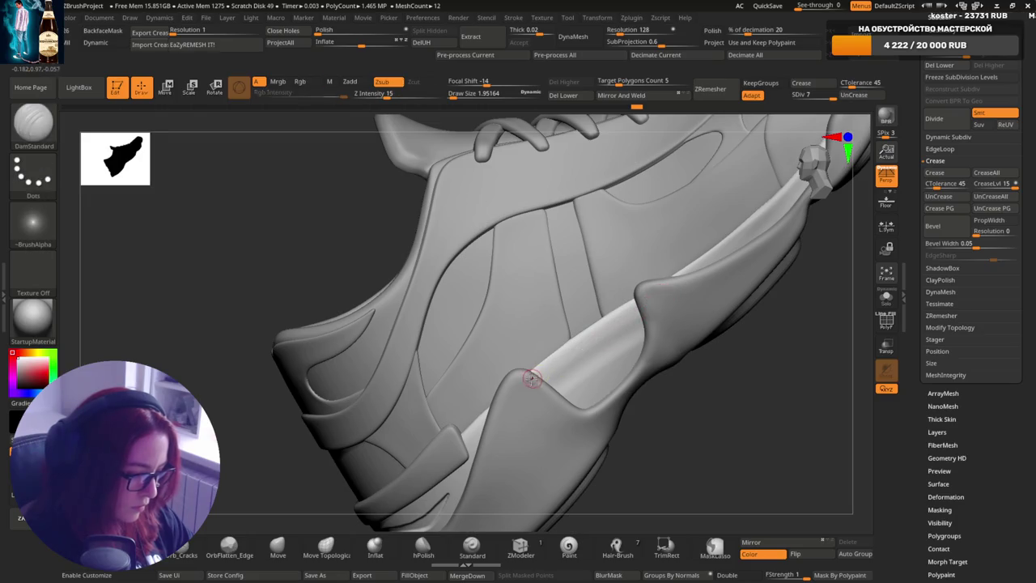
pyautogui.keyDown('shift'); pyautogui.moveTo(610, 336); pyautogui.dragTo(589, 336); pyautogui.keyUp('shift')
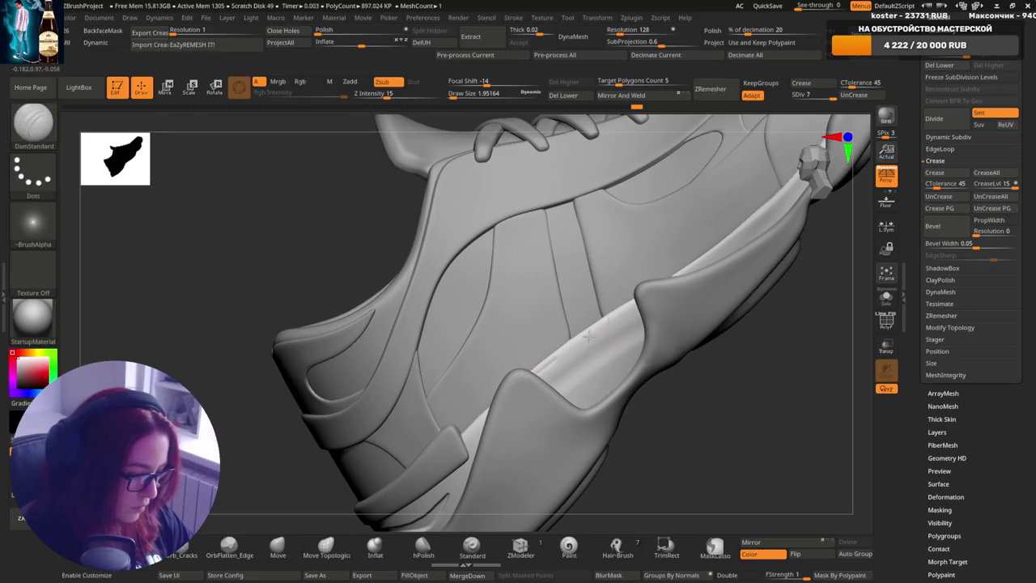
pyautogui.keyDown('shift'); pyautogui.moveTo(659, 294); pyautogui.dragTo(533, 376); pyautogui.keyUp('shift')
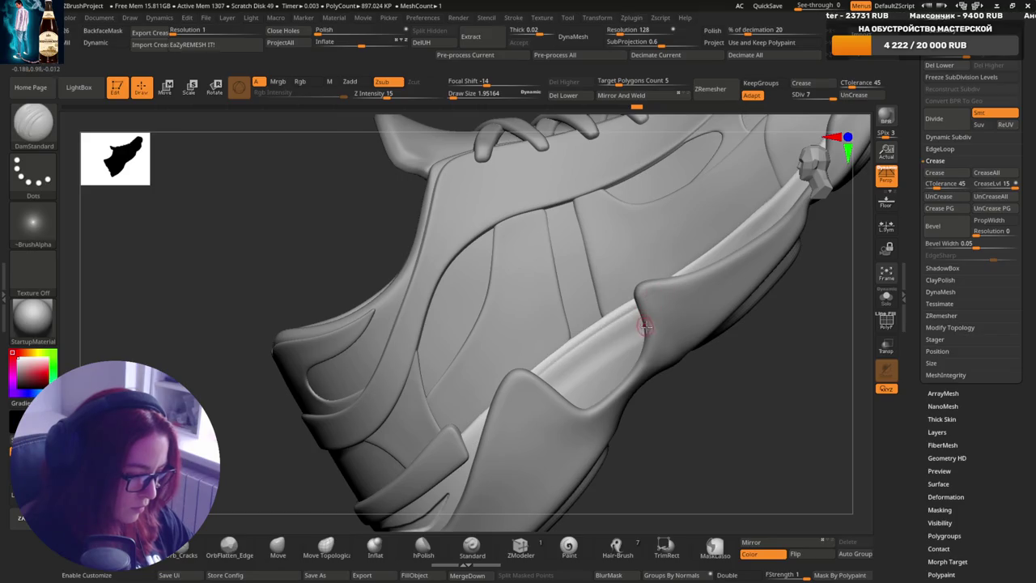
pyautogui.moveTo(645, 325)
pyautogui.mouseDown(button='right')
pyautogui.moveTo(597, 280)
pyautogui.moveTo(606, 308)
pyautogui.moveTo(625, 308)
pyautogui.mouseUp(button='right')
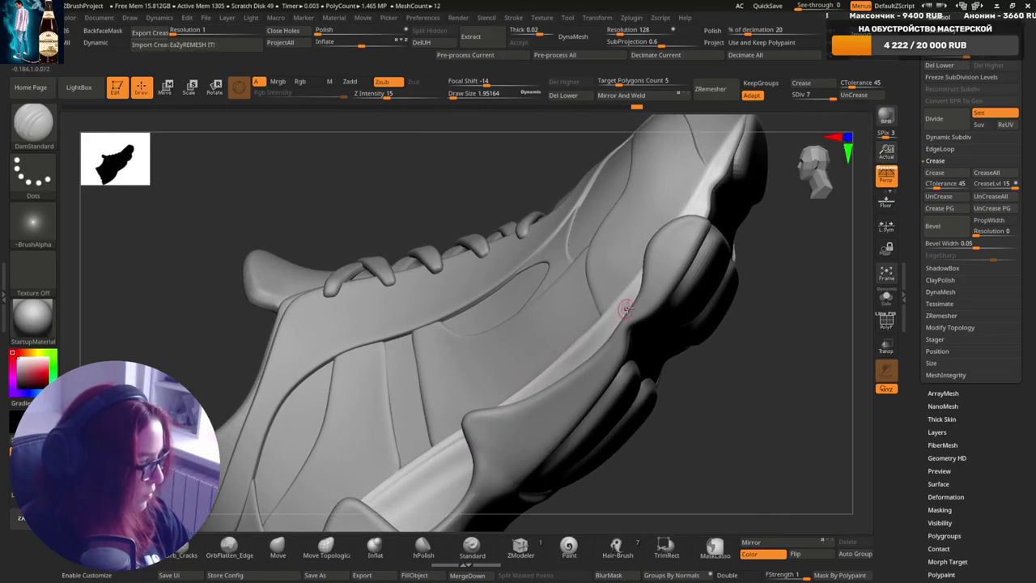
pyautogui.moveTo(665, 243); pyautogui.dragTo(672, 276, button='right')
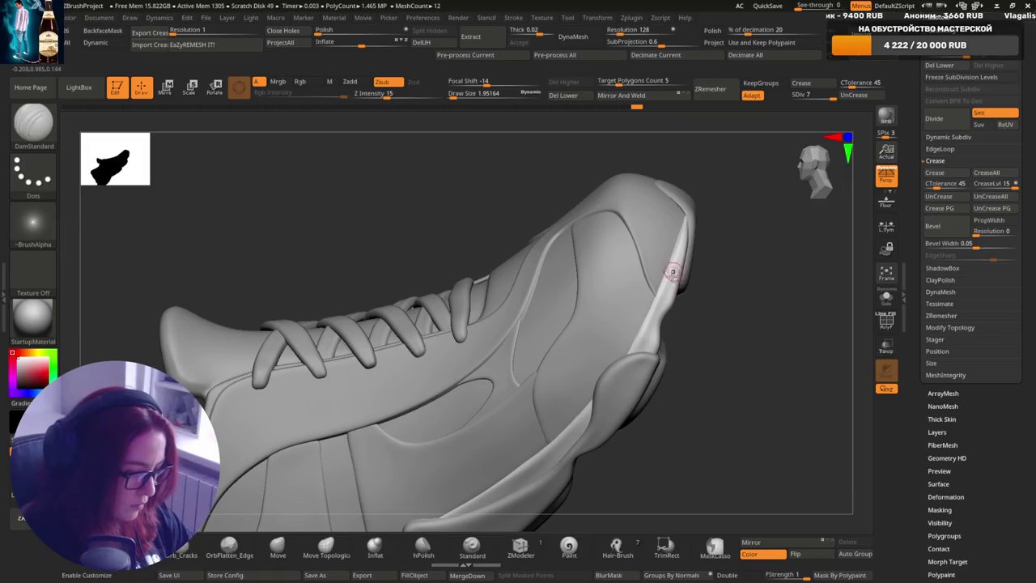
pyautogui.moveTo(617, 384)
pyautogui.mouseDown(button='right')
pyautogui.moveTo(671, 278)
pyautogui.moveTo(632, 319)
pyautogui.moveTo(629, 268)
pyautogui.moveTo(594, 375)
pyautogui.moveTo(554, 371)
pyautogui.moveTo(606, 225)
pyautogui.moveTo(555, 331)
pyautogui.moveTo(558, 370)
pyautogui.moveTo(565, 306)
pyautogui.moveTo(532, 325)
pyautogui.moveTo(565, 318)
pyautogui.mouseUp(button='right')
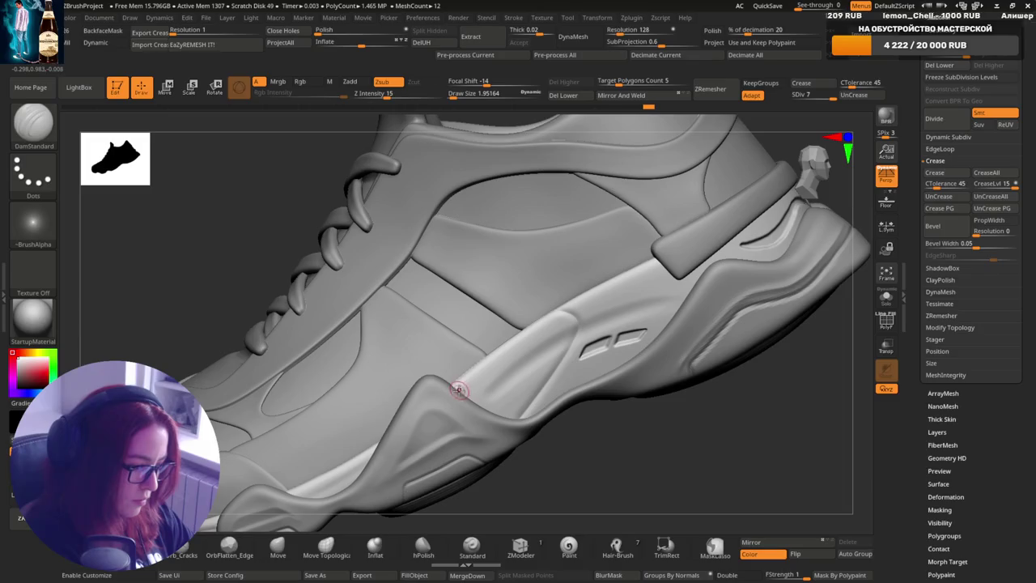
pyautogui.moveTo(504, 365)
pyautogui.mouseDown(button='right')
pyautogui.moveTo(527, 340)
pyautogui.moveTo(494, 378)
pyautogui.mouseUp(button='right')
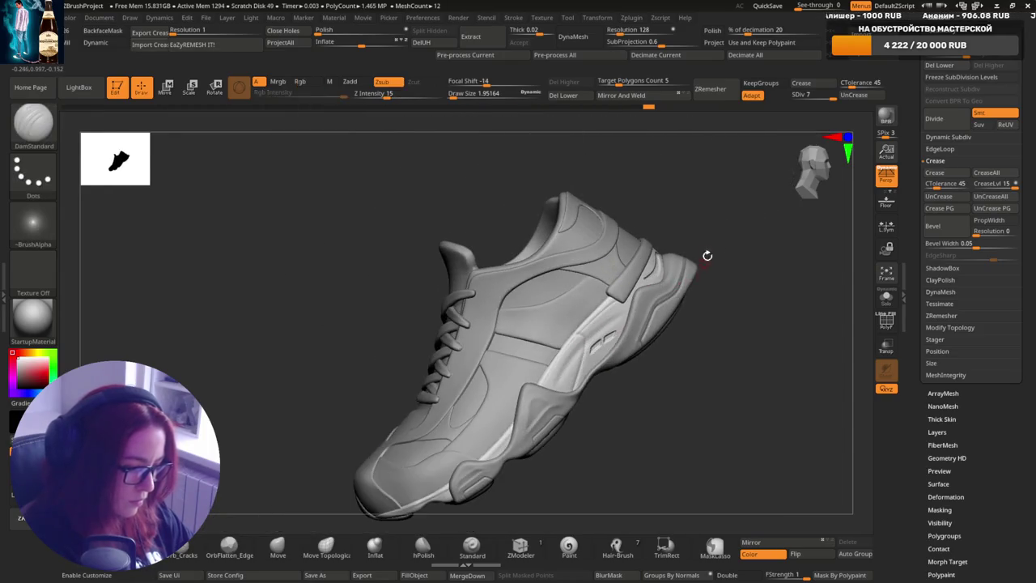
# - Zoom in and orbit closely around the side vent slots
pyautogui.moveTo(706, 256)
pyautogui.mouseDown(button='right')
pyautogui.moveTo(685, 289)
pyautogui.moveTo(603, 287)
pyautogui.moveTo(626, 297)
pyautogui.mouseUp(button='right')
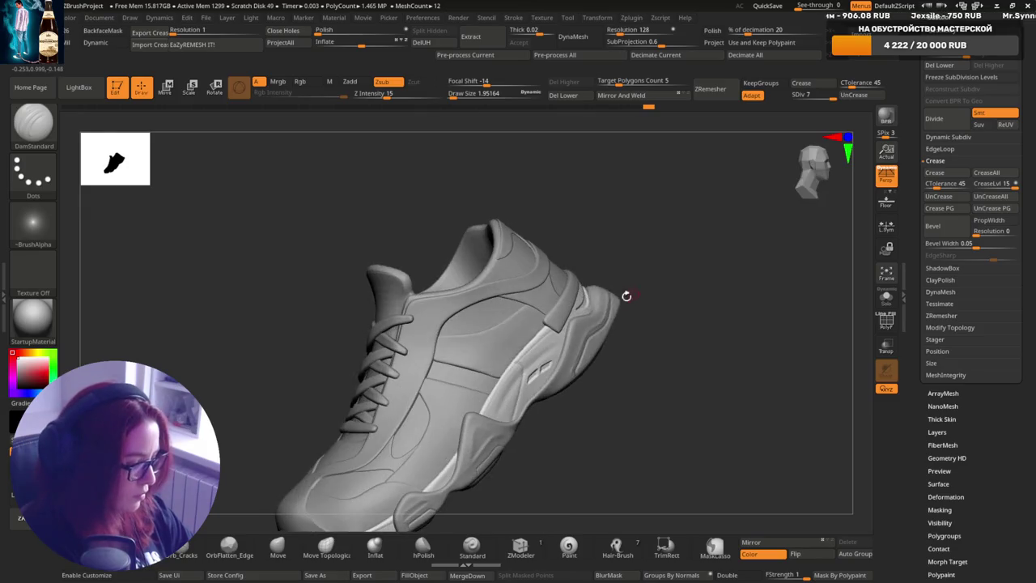
pyautogui.keyDown('ctrl'); pyautogui.moveTo(546, 371); pyautogui.dragTo(525, 394, button='right'); pyautogui.keyUp('ctrl')
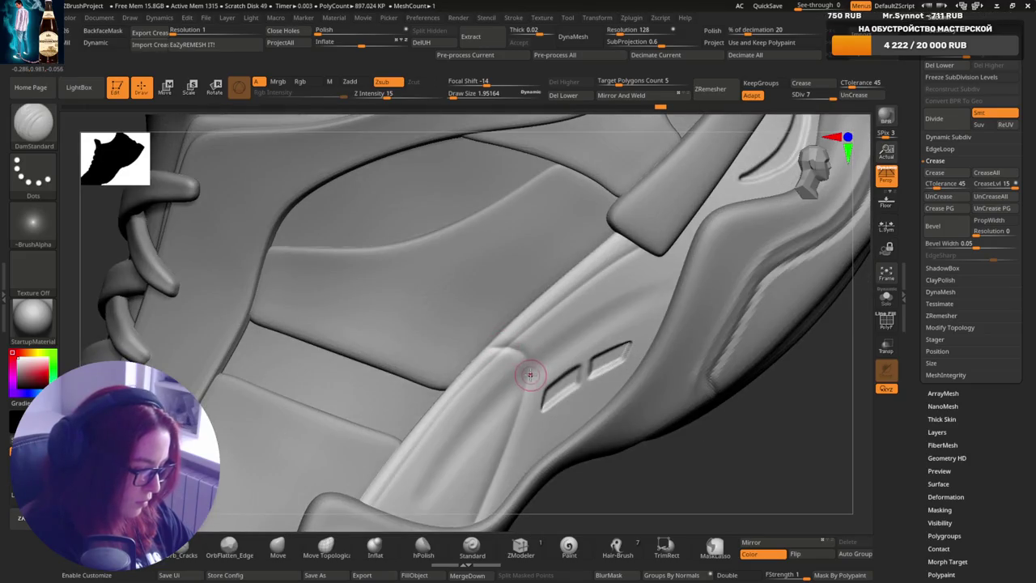
pyautogui.keyDown('ctrl'); pyautogui.moveTo(535, 370); pyautogui.dragTo(513, 340, button='right'); pyautogui.keyUp('ctrl')
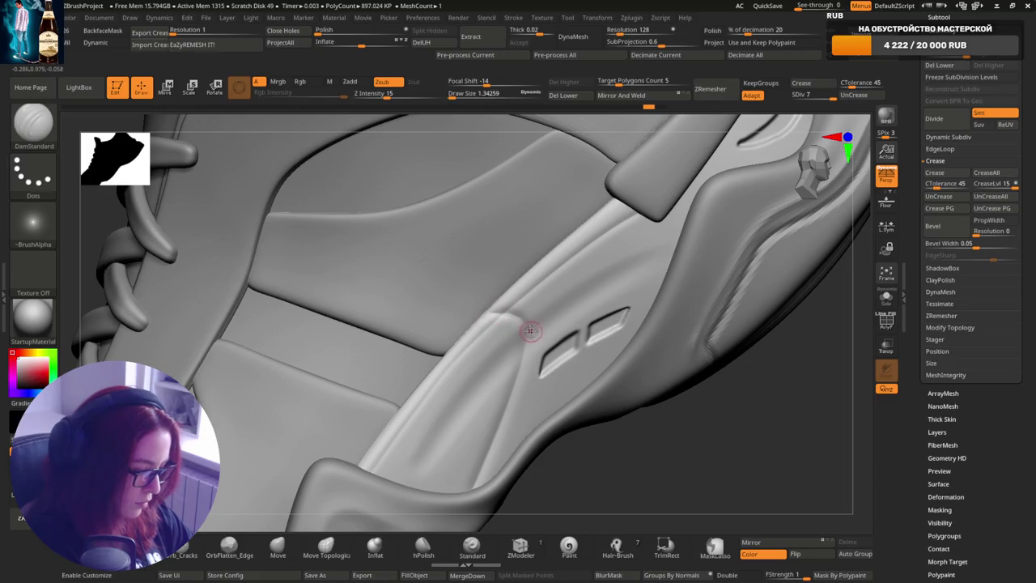
pyautogui.moveTo(530, 330); pyautogui.dragTo(526, 275, button='right')
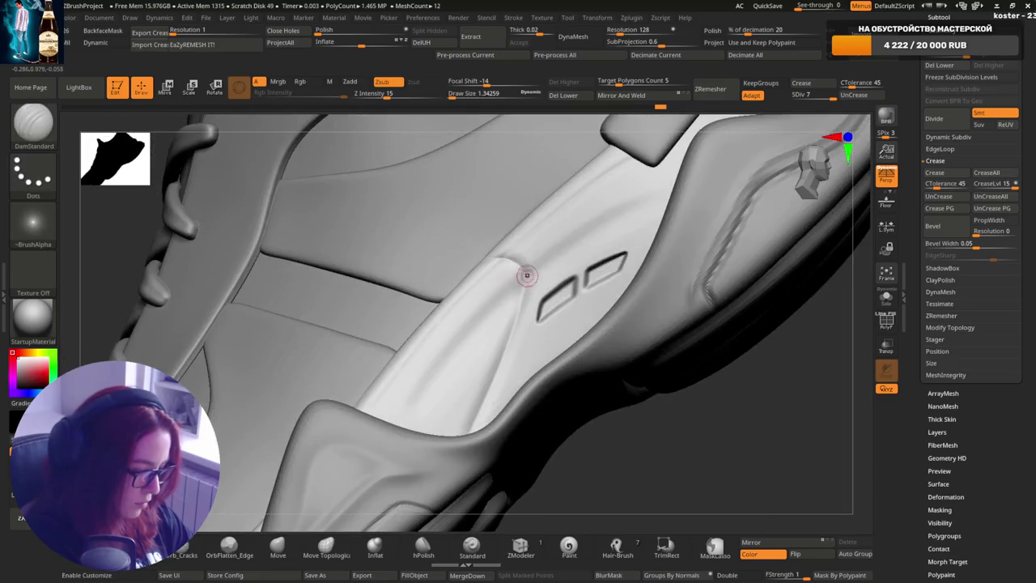
pyautogui.moveTo(499, 396); pyautogui.dragTo(523, 286, button='right')
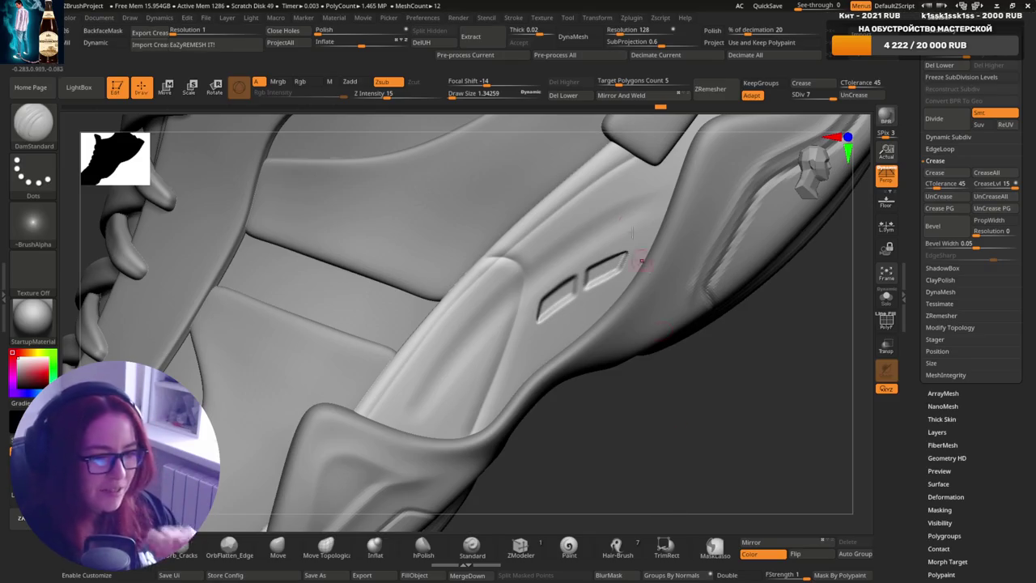
pyautogui.moveTo(537, 342); pyautogui.dragTo(500, 342, button='right')
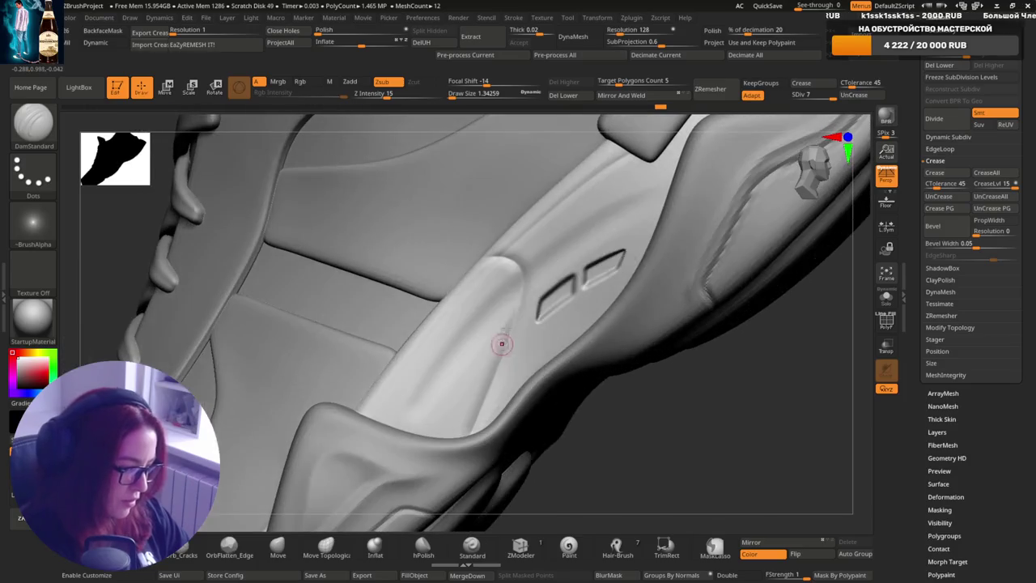
pyautogui.moveTo(495, 378); pyautogui.dragTo(519, 299, button='right')
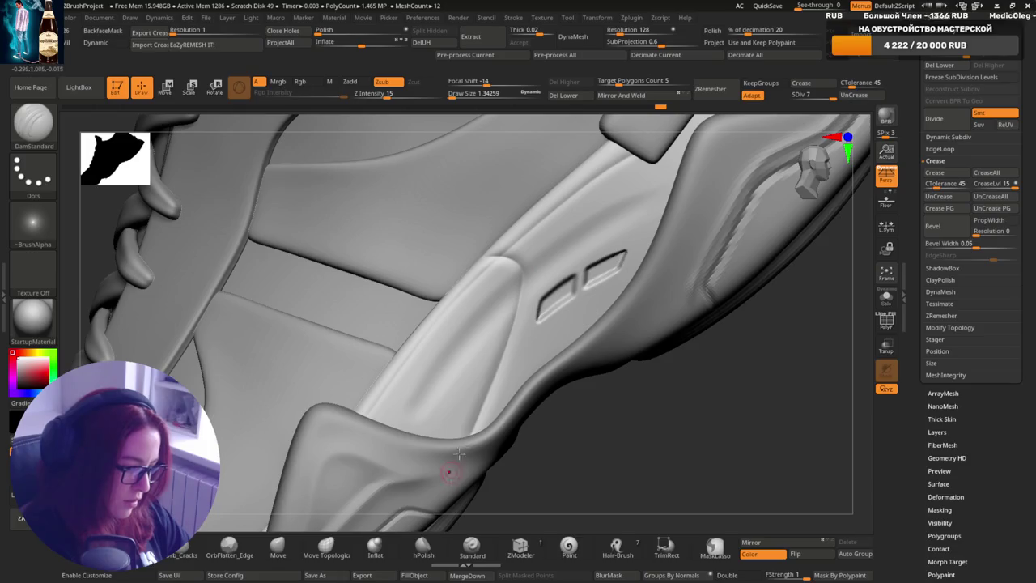
# - Solo the vent panel sole piece, then zoom out and orbit the full sneaker
pyautogui.keyDown('ctrl'); pyautogui.keyDown('shift'); pyautogui.click(556, 366); pyautogui.keyUp('shift'); pyautogui.keyUp('ctrl')
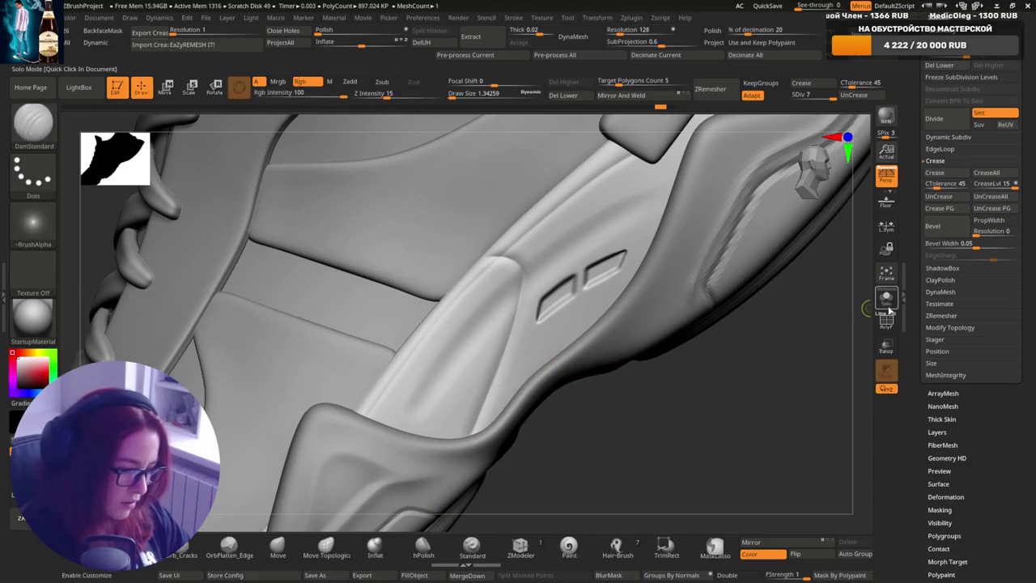
pyautogui.keyDown('ctrl'); pyautogui.keyDown('shift'); pyautogui.click(494, 370); pyautogui.keyUp('shift'); pyautogui.keyUp('ctrl')
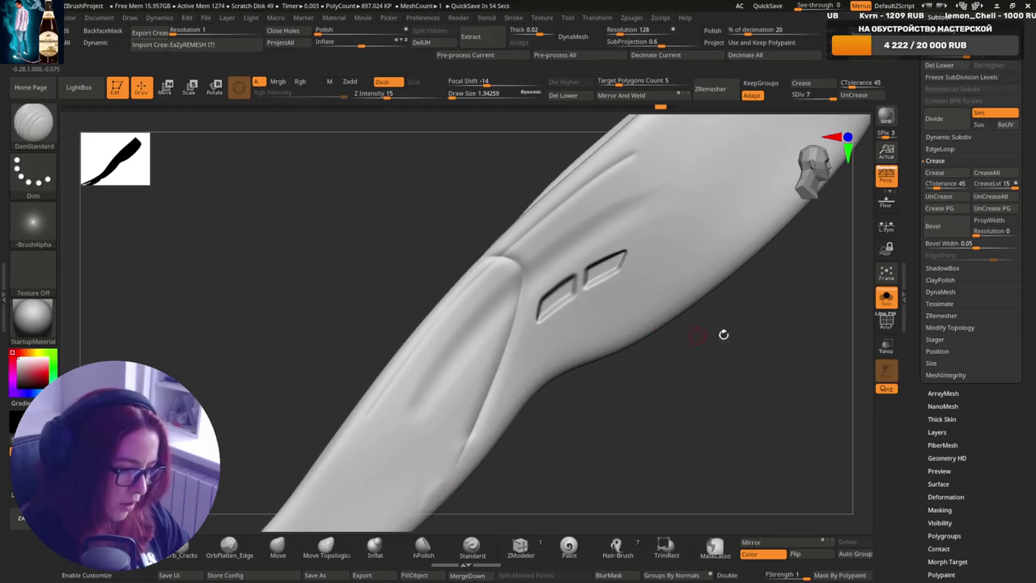
pyautogui.scroll(-2, 753, 328)
pyautogui.scroll(-2, 648, 339)
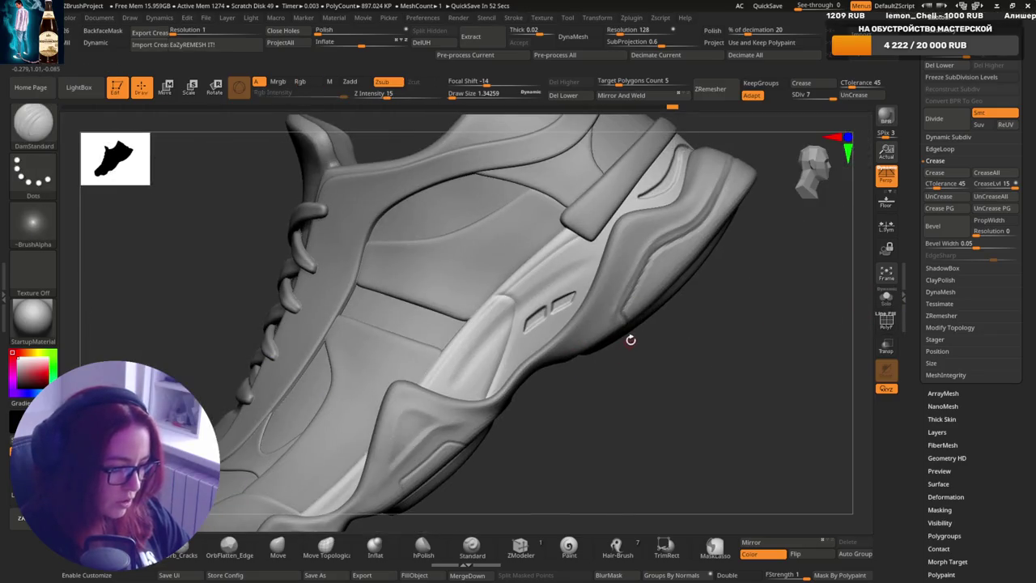
pyautogui.moveTo(656, 307)
pyautogui.mouseDown()
pyautogui.moveTo(678, 316)
pyautogui.moveTo(663, 352)
pyautogui.moveTo(659, 324)
pyautogui.mouseUp()
pyautogui.scroll(2, 639, 340)
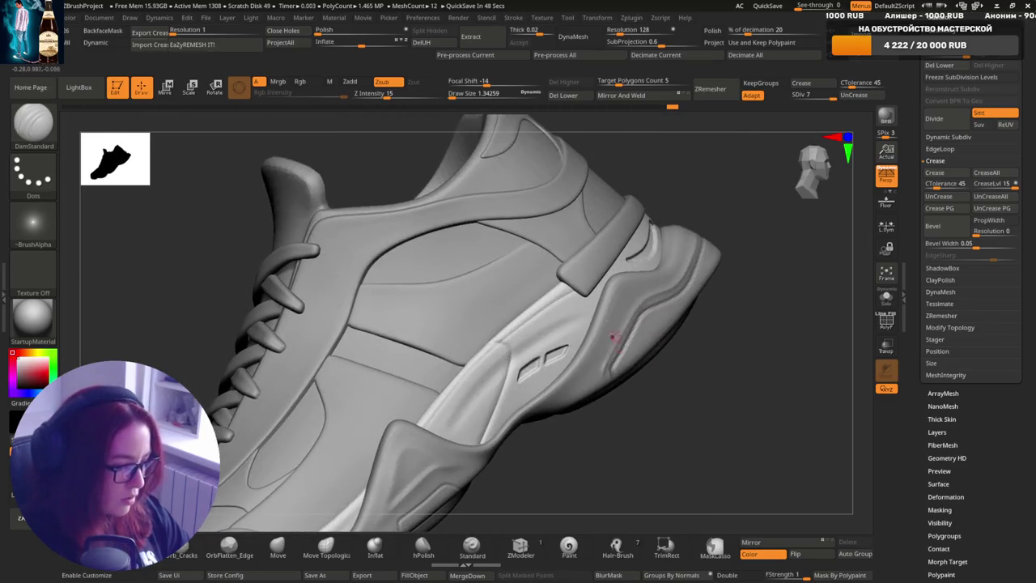
pyautogui.scroll(2, 622, 308)
pyautogui.moveTo(622, 308); pyautogui.dragTo(626, 240, button='right')
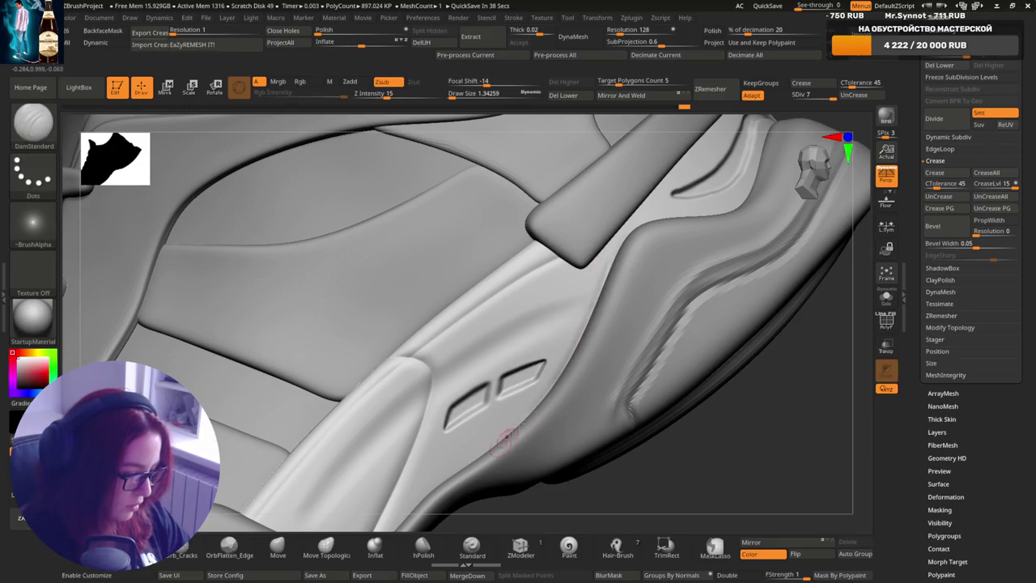
# - Shift-smooth the crease where the side panel curves into the heel section
pyautogui.moveTo(591, 340); pyautogui.dragTo(577, 320, button='right')
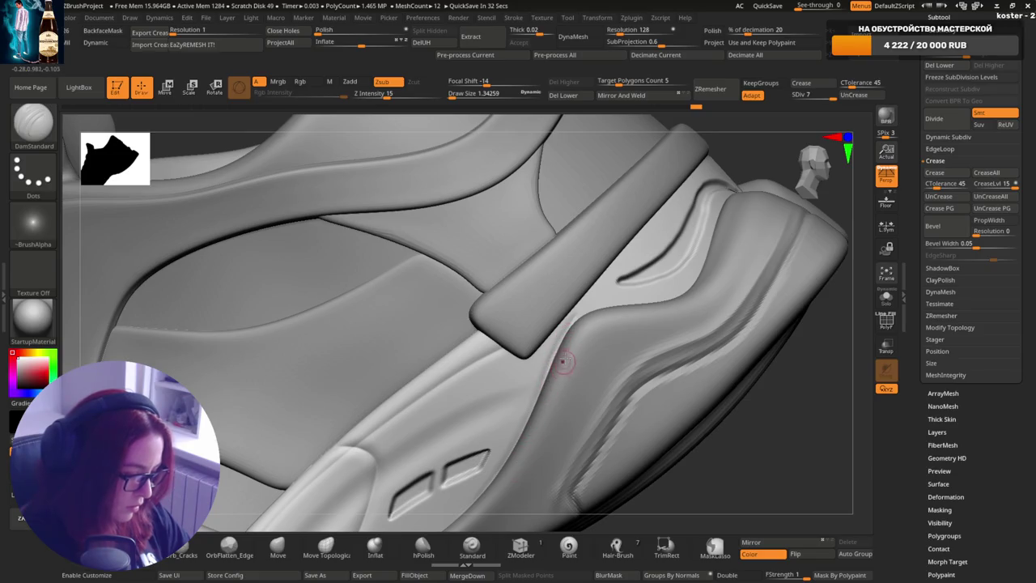
pyautogui.moveTo(557, 400); pyautogui.dragTo(556, 359, button='right')
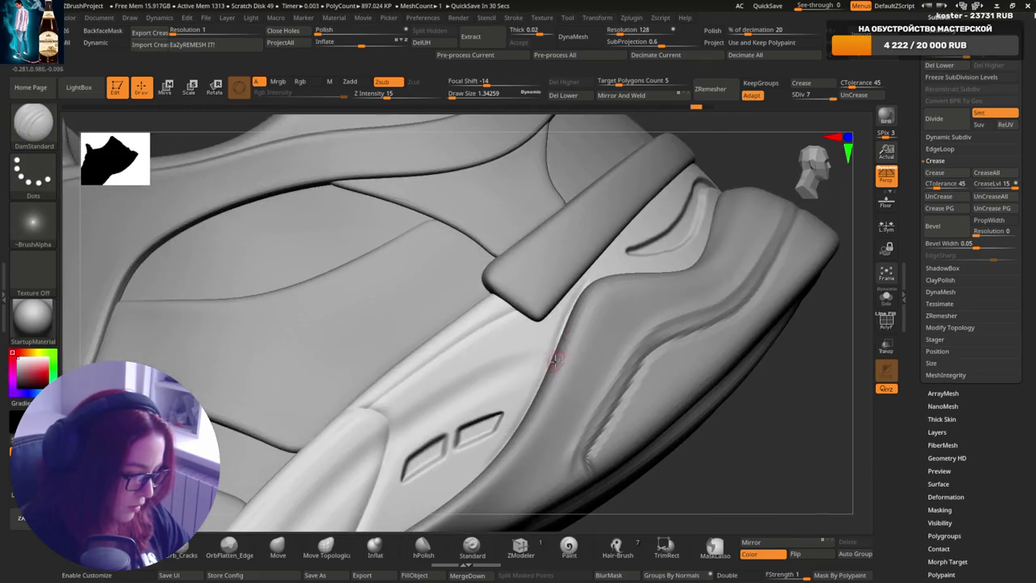
pyautogui.moveTo(506, 447); pyautogui.dragTo(583, 324, button='right')
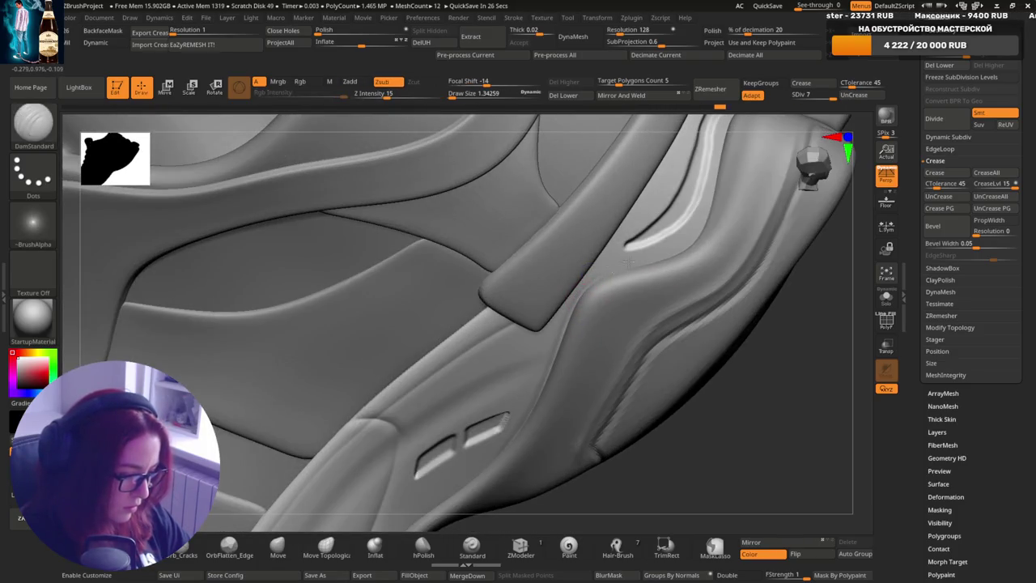
pyautogui.press('shift')
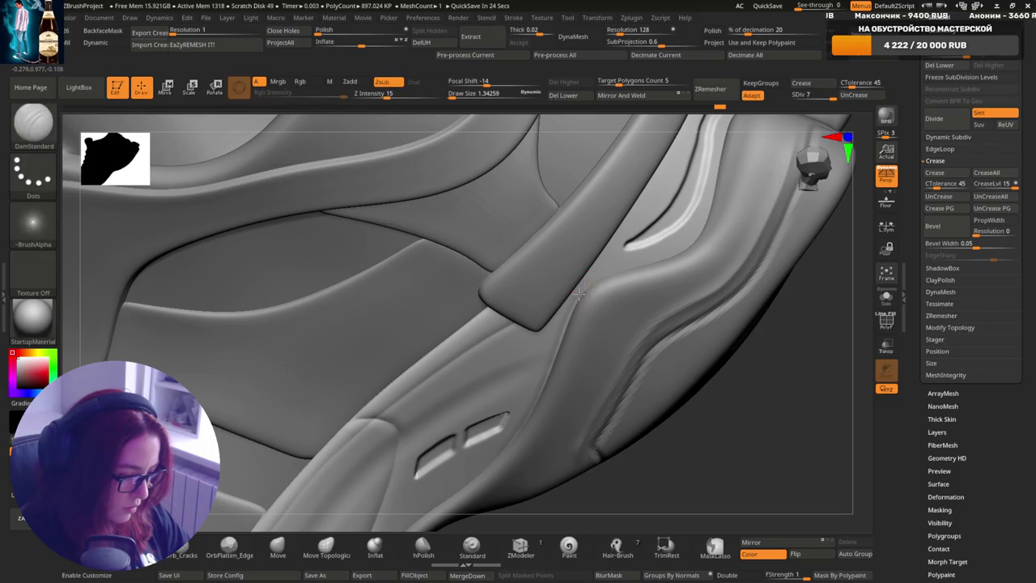
pyautogui.moveTo(624, 273)
pyautogui.mouseDown(button='right')
pyautogui.moveTo(620, 317)
pyautogui.moveTo(586, 319)
pyautogui.mouseUp(button='right')
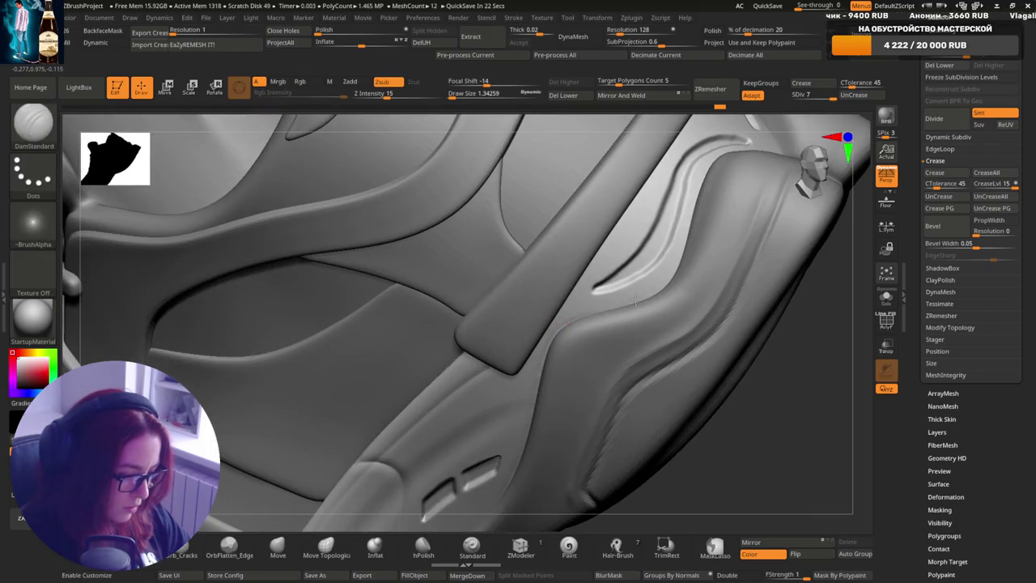
pyautogui.keyDown('shift'); pyautogui.moveTo(635, 301); pyautogui.dragTo(562, 324); pyautogui.keyUp('shift')
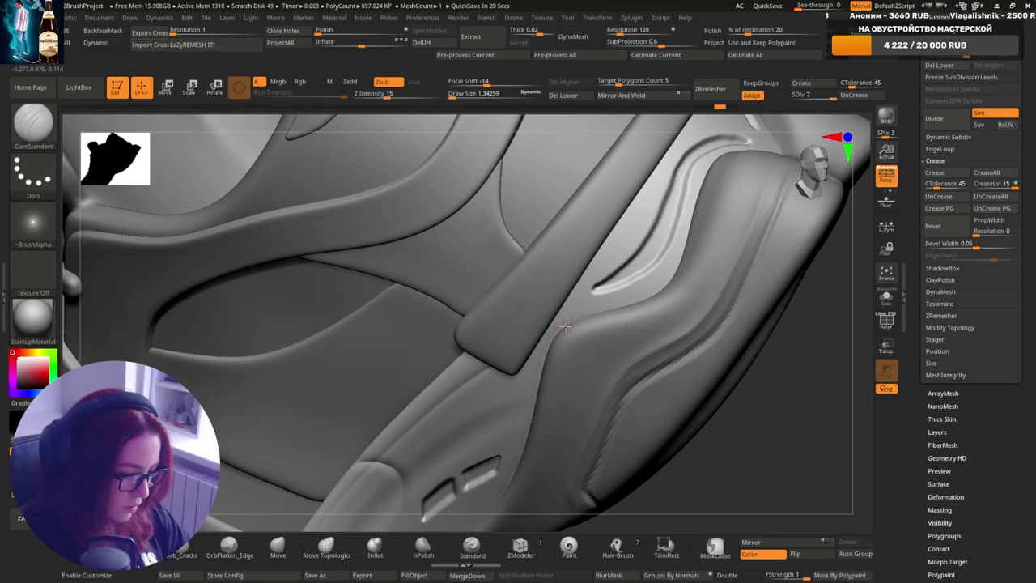
pyautogui.keyDown('shift'); pyautogui.moveTo(640, 302); pyautogui.dragTo(572, 323); pyautogui.keyUp('shift')
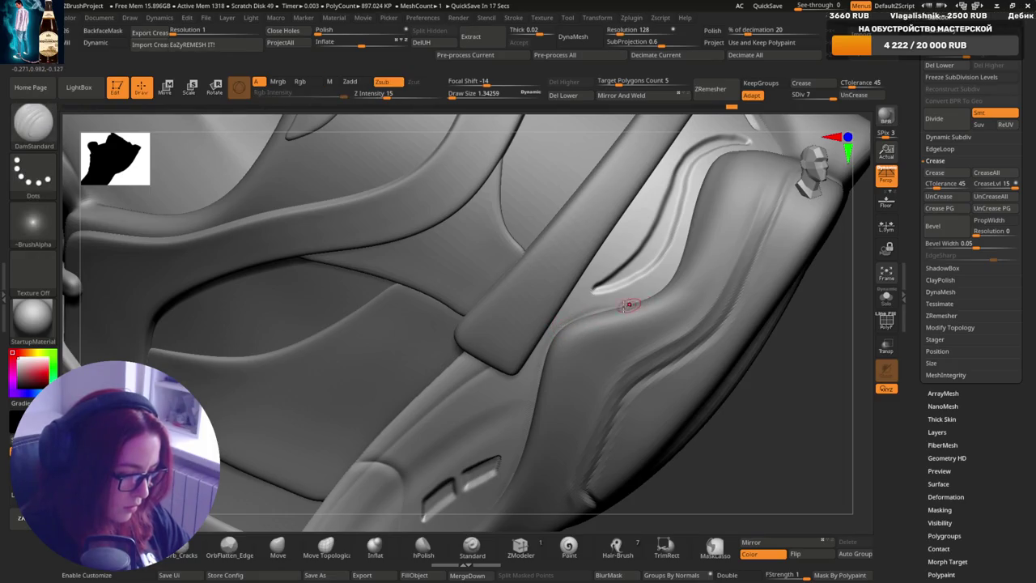
pyautogui.keyDown('shift'); pyautogui.moveTo(629, 300); pyautogui.dragTo(572, 324); pyautogui.keyUp('shift')
pyautogui.moveTo(592, 316); pyautogui.dragTo(571, 325, button='right')
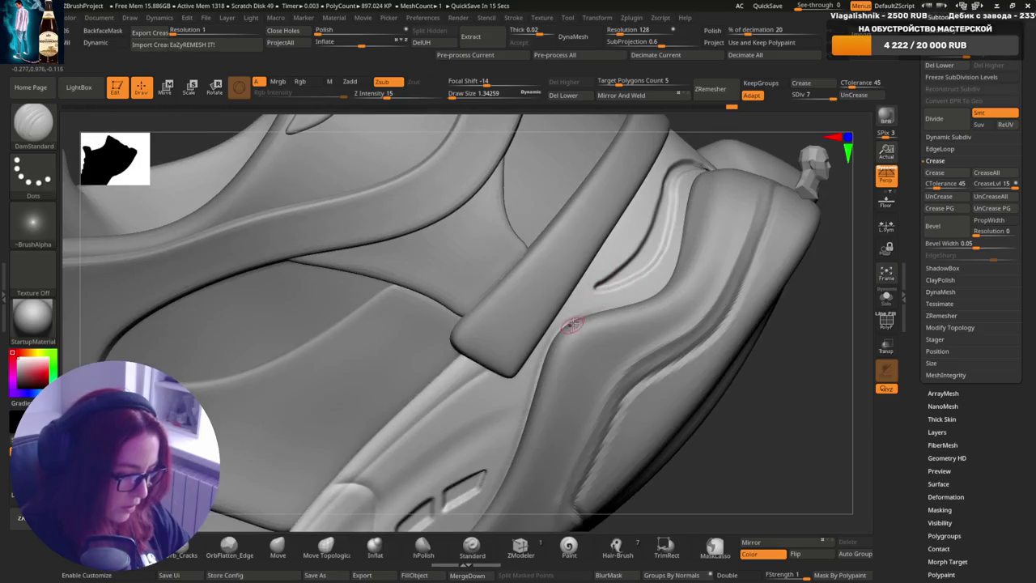
pyautogui.keyDown('shift'); pyautogui.moveTo(587, 329); pyautogui.dragTo(568, 323); pyautogui.keyUp('shift')
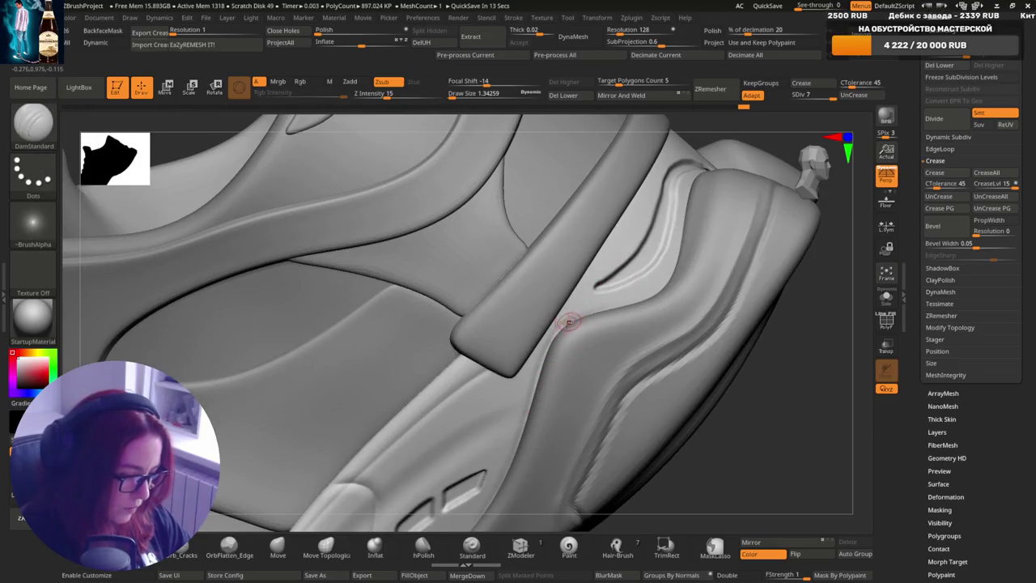
# - Keep softening the crease further up, orbiting and zooming around the heel section
pyautogui.moveTo(622, 307)
pyautogui.mouseDown(button='right')
pyautogui.moveTo(663, 283)
pyautogui.moveTo(613, 358)
pyautogui.moveTo(590, 354)
pyautogui.moveTo(594, 275)
pyautogui.mouseUp(button='right')
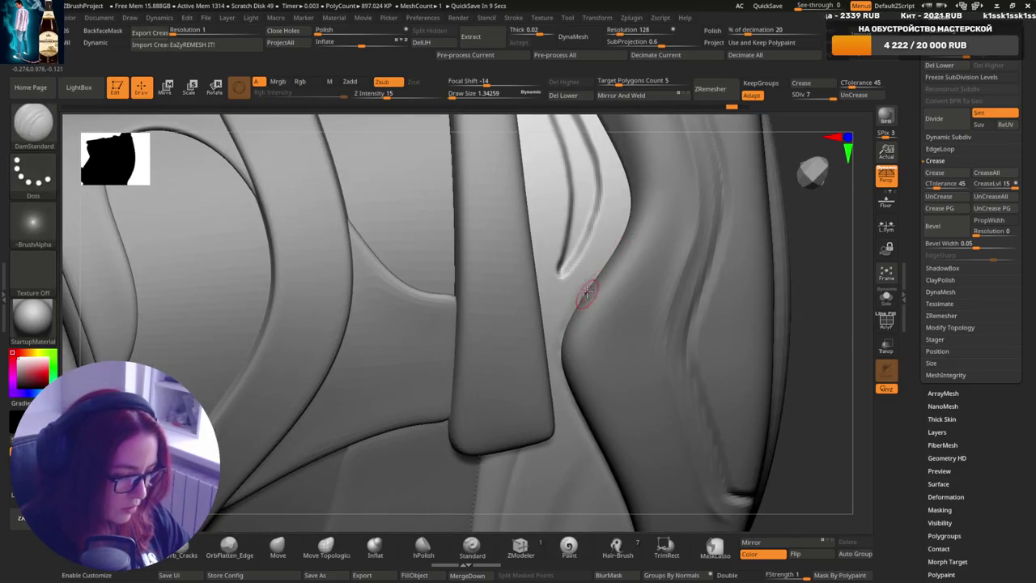
pyautogui.moveTo(578, 313)
pyautogui.keyDown('shift'); pyautogui.mouseDown()
pyautogui.moveTo(594, 276)
pyautogui.moveTo(575, 300)
pyautogui.mouseUp(); pyautogui.keyUp('shift')
pyautogui.moveTo(584, 317); pyautogui.dragTo(592, 315, button='right')
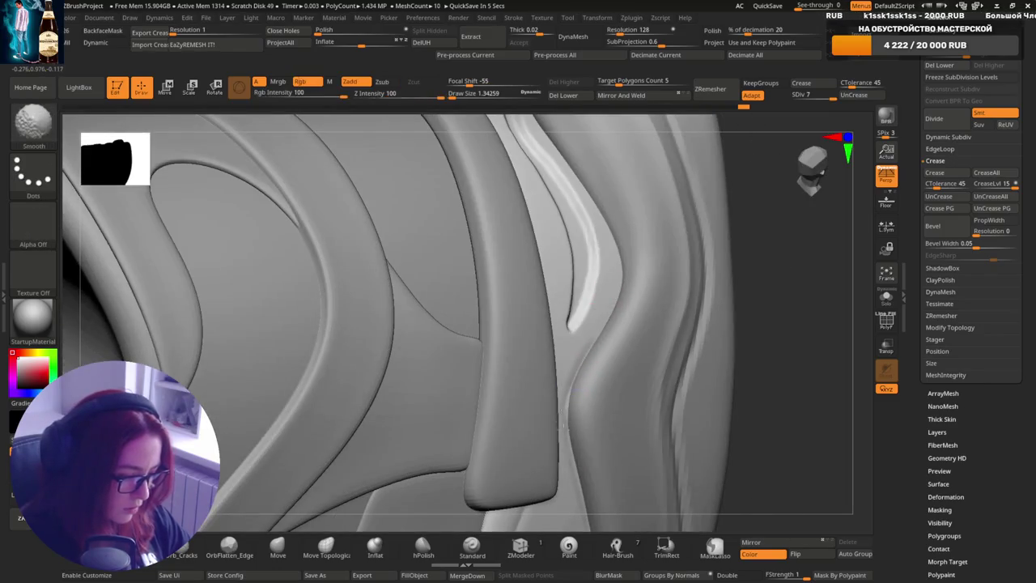
pyautogui.moveTo(578, 373); pyautogui.dragTo(570, 409, button='right')
pyautogui.moveTo(578, 463); pyautogui.dragTo(596, 350, button='right')
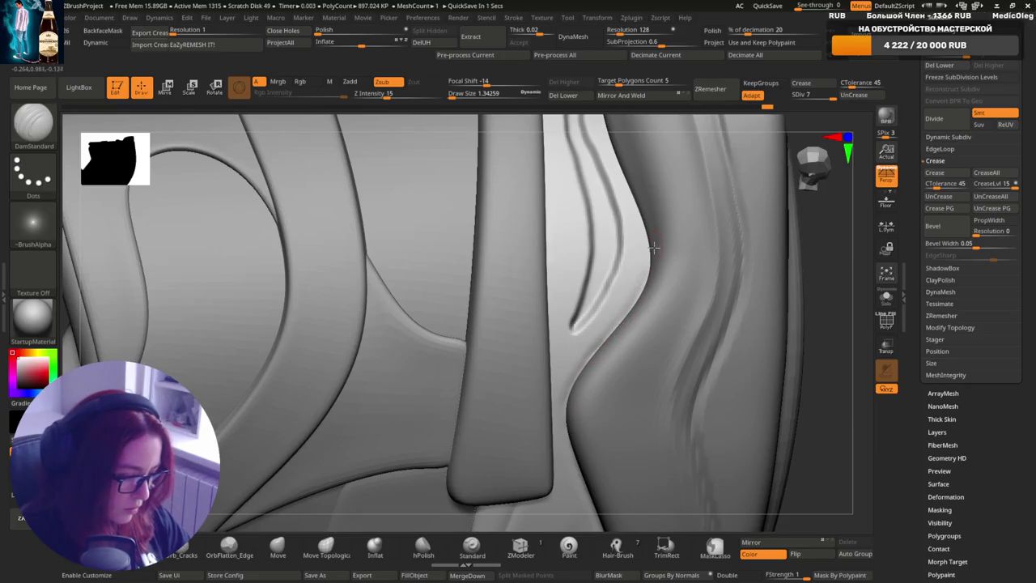
pyautogui.moveTo(650, 259)
pyautogui.keyDown('alt'); pyautogui.mouseDown(button='right')
pyautogui.moveTo(597, 338)
pyautogui.moveTo(589, 396)
pyautogui.mouseUp(button='right'); pyautogui.keyUp('alt')
pyautogui.moveTo(628, 335); pyautogui.dragTo(620, 266, button='right')
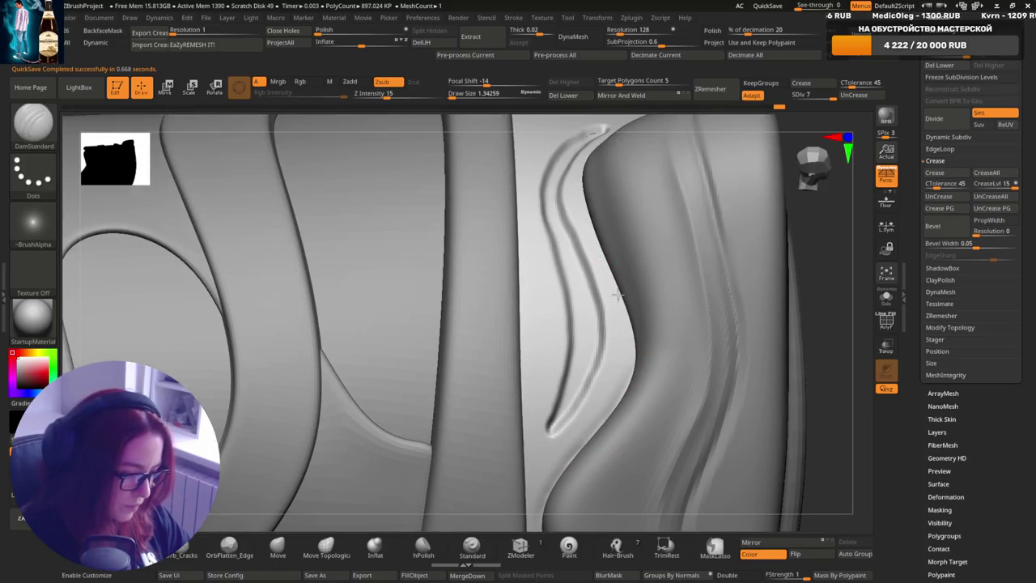
pyautogui.keyDown('shift'); pyautogui.moveTo(631, 383); pyautogui.dragTo(624, 294); pyautogui.keyUp('shift')
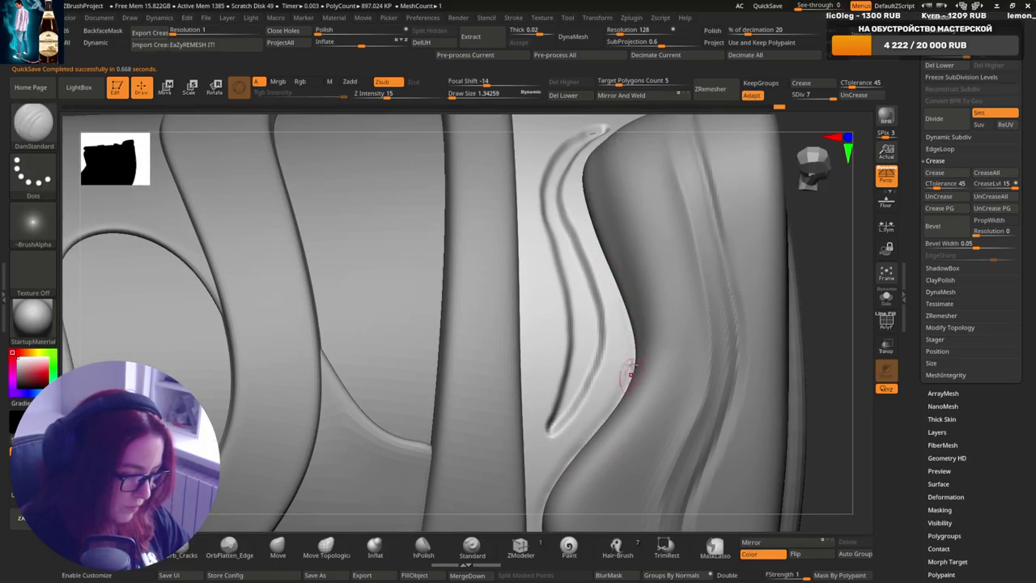
pyautogui.moveTo(630, 379); pyautogui.dragTo(599, 266, button='right')
pyautogui.moveTo(578, 352)
pyautogui.mouseDown(button='right')
pyautogui.moveTo(566, 340)
pyautogui.moveTo(562, 360)
pyautogui.mouseUp(button='right')
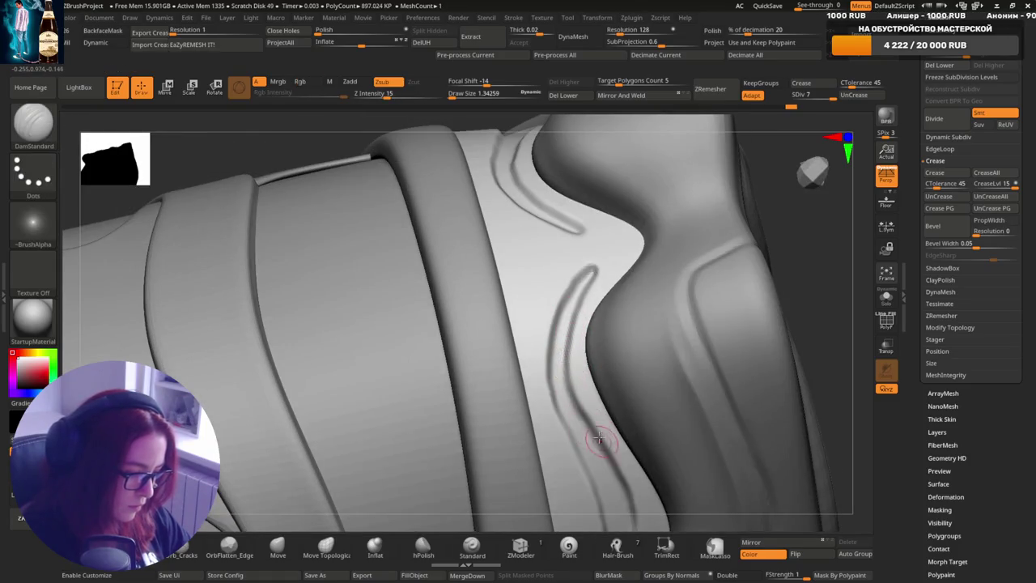
pyautogui.moveTo(610, 400); pyautogui.dragTo(599, 303, button='right')
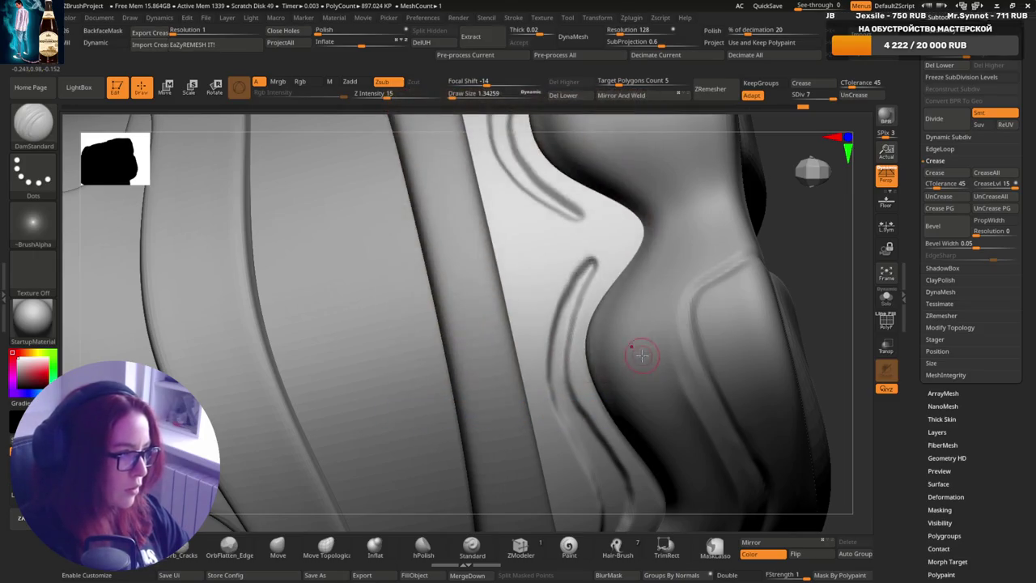
pyautogui.scroll(3, 623, 307)
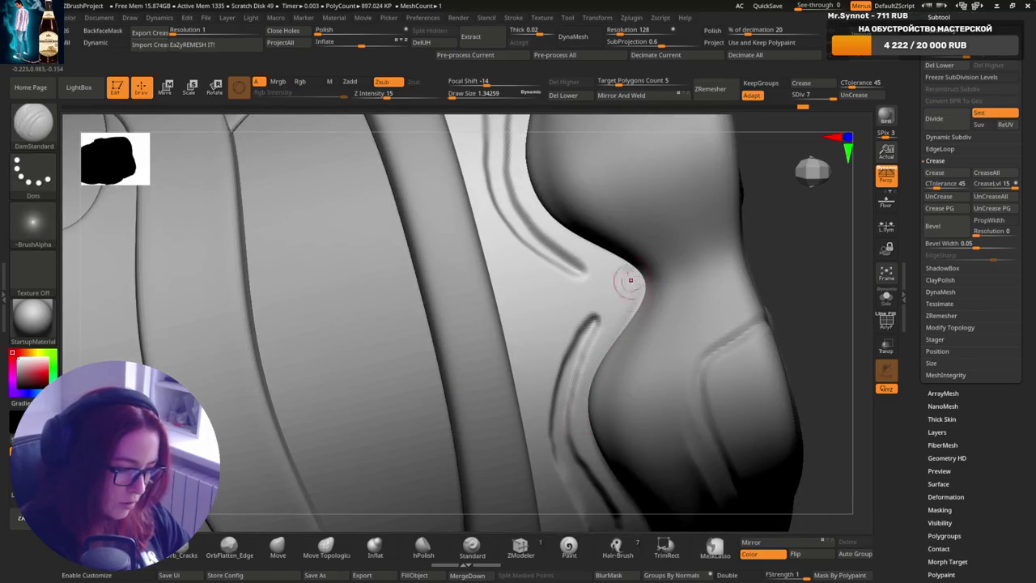
pyautogui.moveTo(630, 280)
pyautogui.mouseDown(button='right')
pyautogui.moveTo(592, 278)
pyautogui.moveTo(566, 296)
pyautogui.mouseUp(button='right')
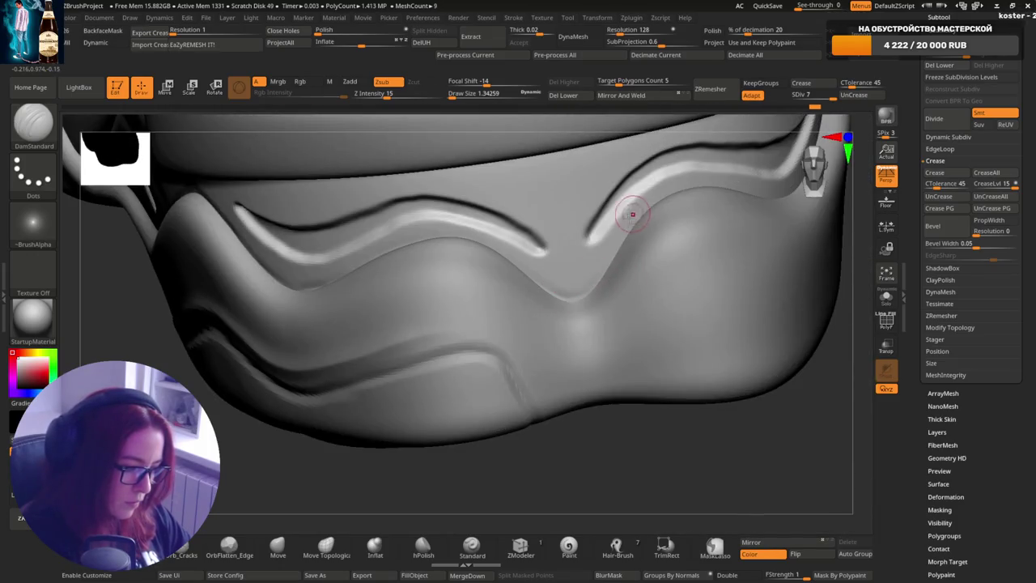
# - Orbit around the sole and heel, then zoom out to frame the whole sneaker
pyautogui.moveTo(686, 245)
pyautogui.mouseDown(button='right')
pyautogui.moveTo(720, 258)
pyautogui.moveTo(654, 343)
pyautogui.mouseUp(button='right')
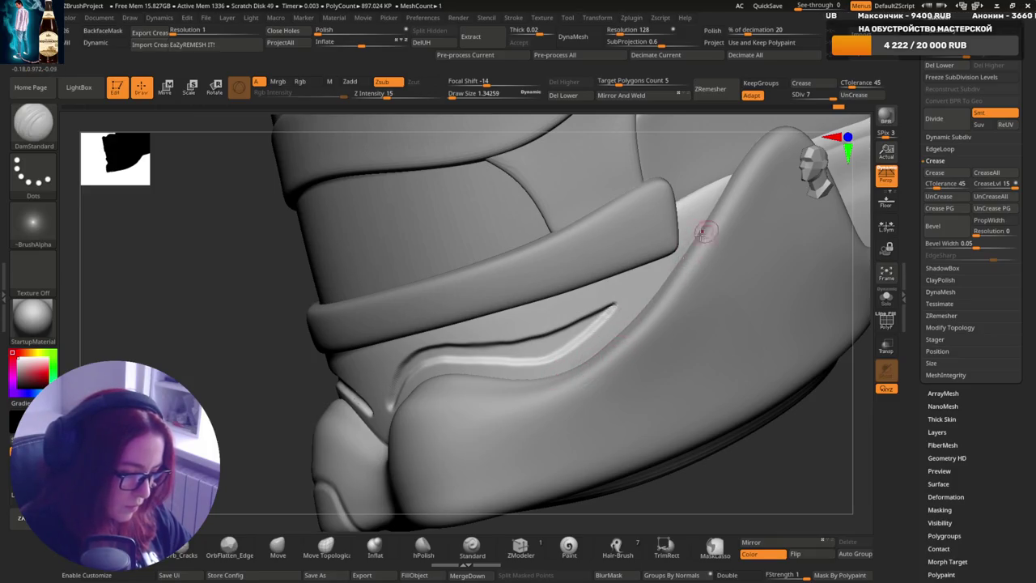
pyautogui.moveTo(601, 350); pyautogui.dragTo(565, 340, button='right')
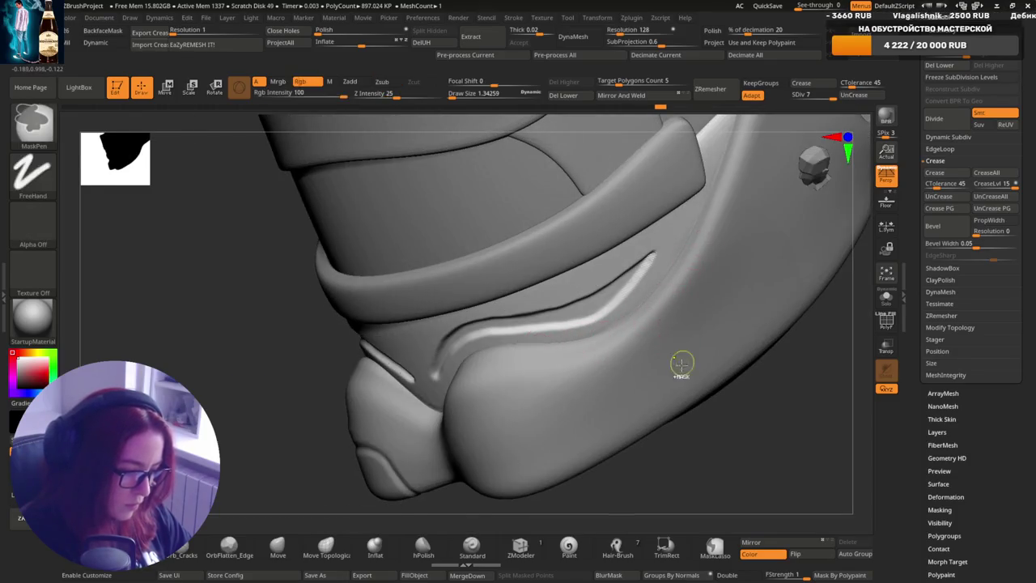
pyautogui.moveTo(682, 364)
pyautogui.mouseDown(button='right')
pyautogui.moveTo(701, 274)
pyautogui.moveTo(658, 288)
pyautogui.mouseUp(button='right')
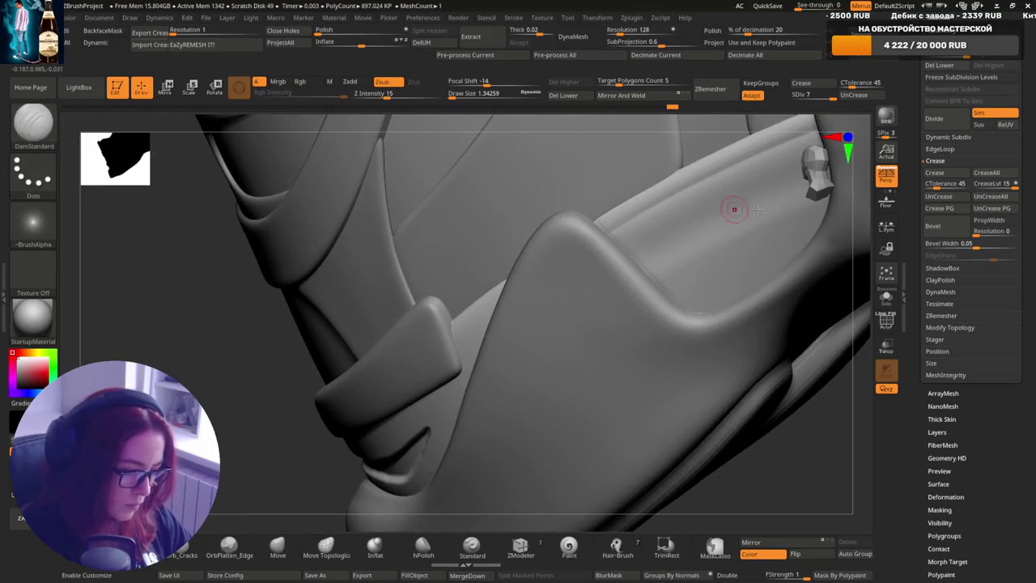
pyautogui.moveTo(658, 288); pyautogui.dragTo(694, 310, button='right')
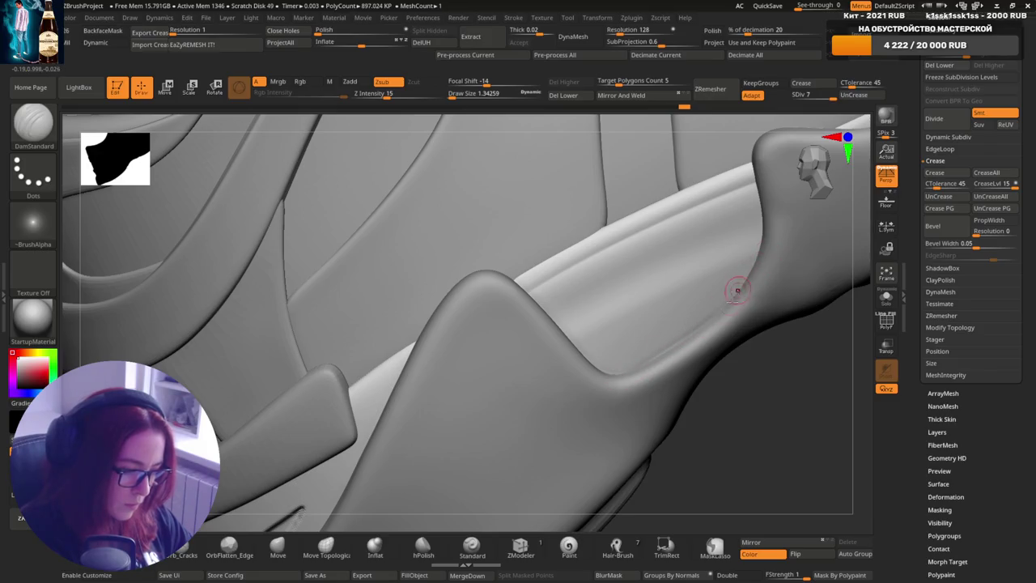
pyautogui.moveTo(736, 290); pyautogui.dragTo(733, 251, button='right')
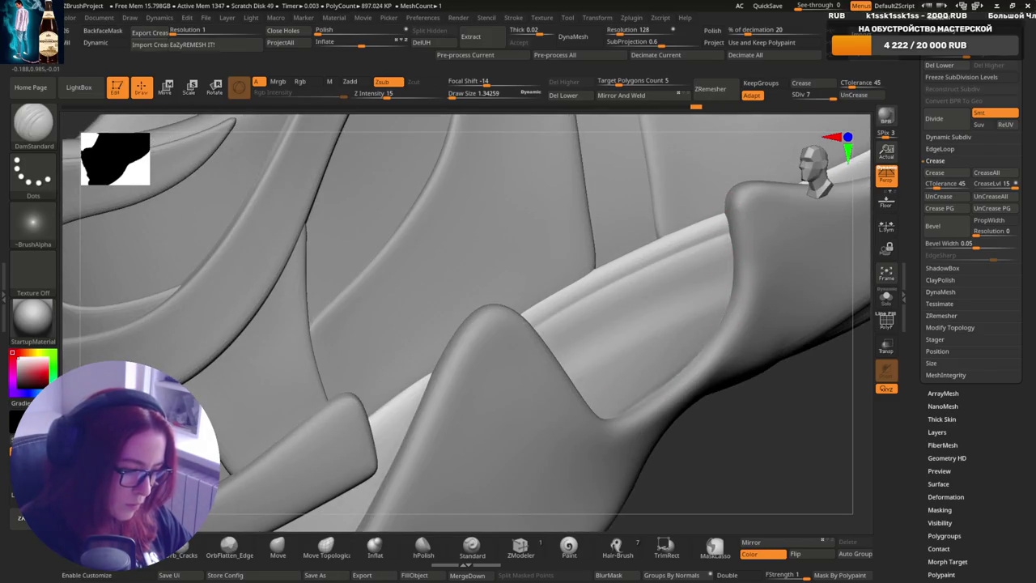
pyautogui.moveTo(723, 318); pyautogui.dragTo(729, 298, button='right')
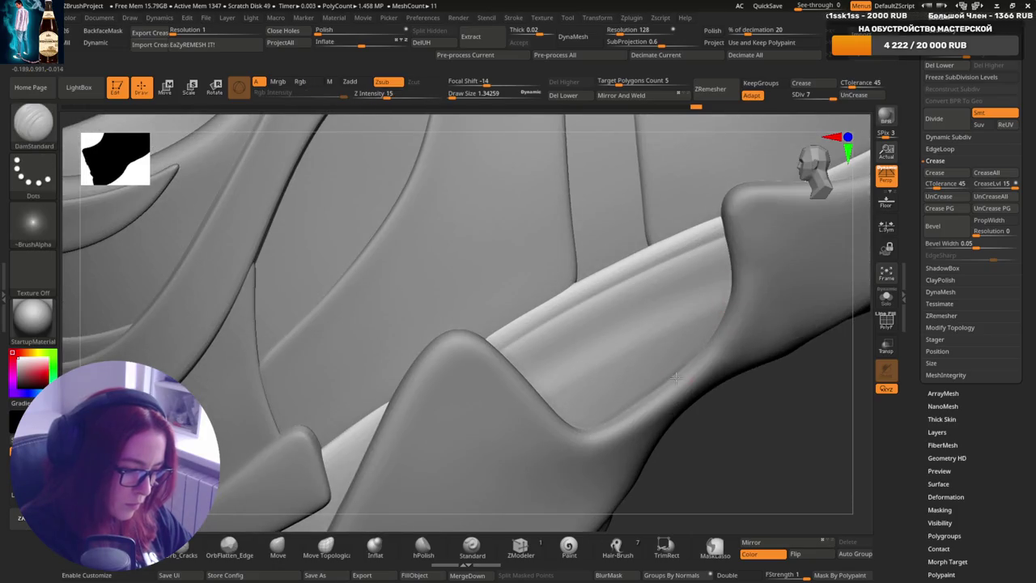
pyautogui.moveTo(577, 417)
pyautogui.mouseDown(button='right')
pyautogui.moveTo(655, 412)
pyautogui.moveTo(724, 319)
pyautogui.moveTo(675, 321)
pyautogui.moveTo(696, 276)
pyautogui.moveTo(740, 364)
pyautogui.moveTo(816, 156)
pyautogui.moveTo(708, 375)
pyautogui.mouseUp(button='right')
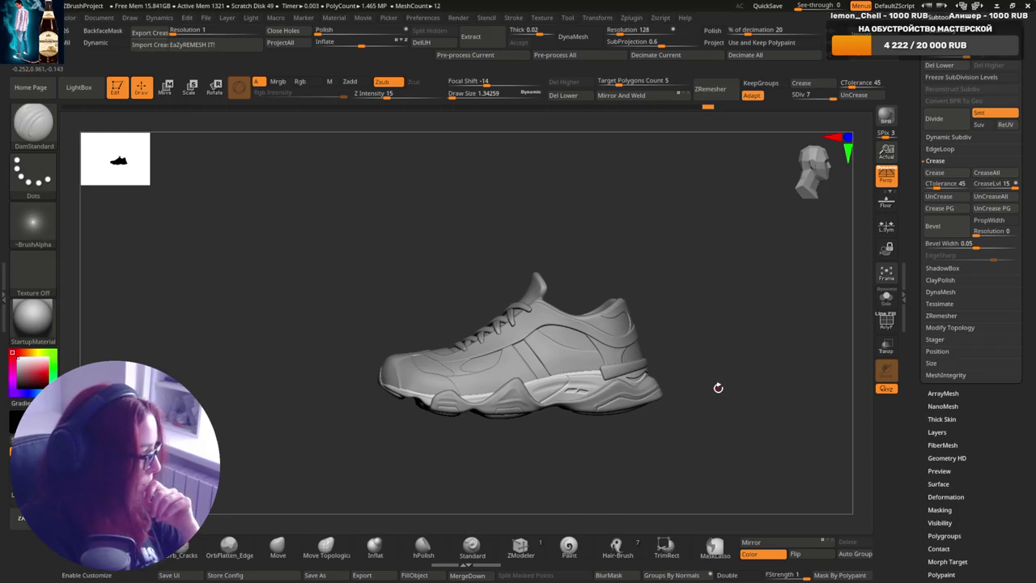
# - Alt-click the sole to activate subtool 13 TempCrease and zoom in close
pyautogui.keyDown('alt'); pyautogui.click(657, 402); pyautogui.keyUp('alt')
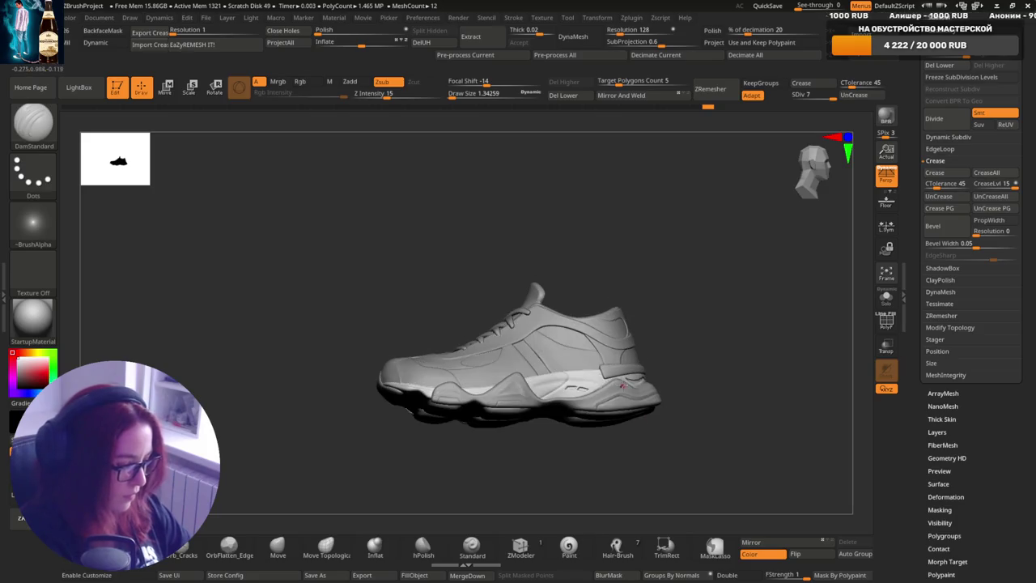
pyautogui.moveTo(658, 402)
pyautogui.keyDown('ctrl'); pyautogui.mouseDown(button='right')
pyautogui.moveTo(643, 340)
pyautogui.moveTo(518, 421)
pyautogui.moveTo(527, 347)
pyautogui.mouseUp(button='right'); pyautogui.keyUp('ctrl')
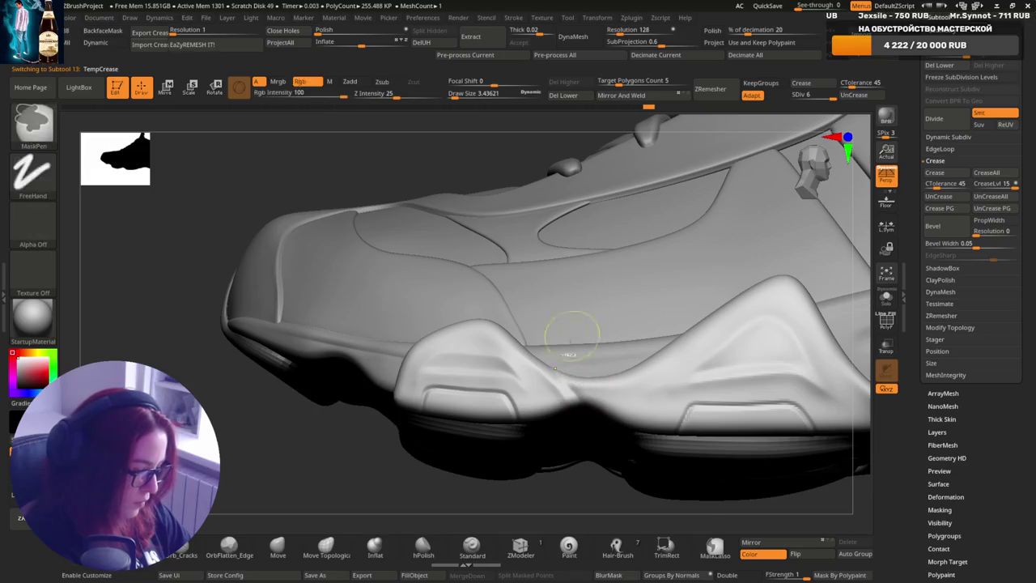
# - Inspect the sole panels and side, set Draw Size to about 4.8, ending in a three-quarter view
pyautogui.moveTo(571, 389)
pyautogui.mouseDown(button='right')
pyautogui.moveTo(574, 380)
pyautogui.moveTo(541, 357)
pyautogui.mouseUp(button='right')
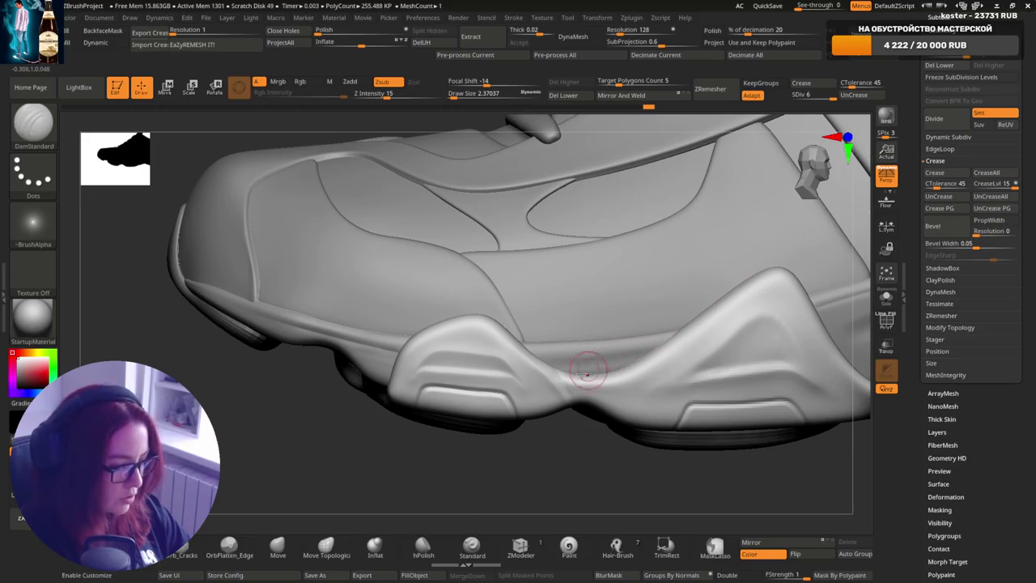
pyautogui.moveTo(597, 397); pyautogui.dragTo(662, 350, button='right')
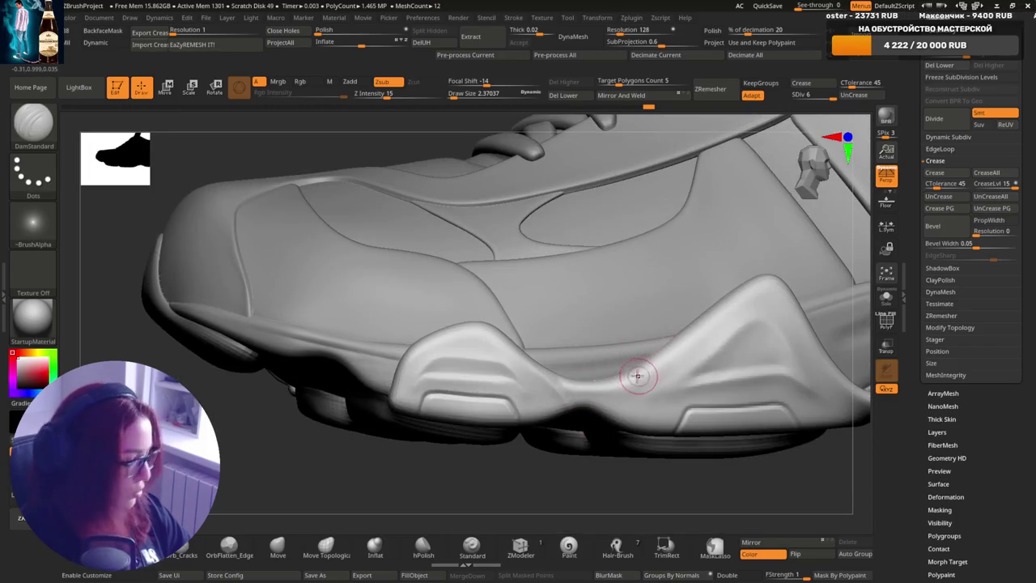
pyautogui.moveTo(636, 375); pyautogui.dragTo(624, 370, button='right')
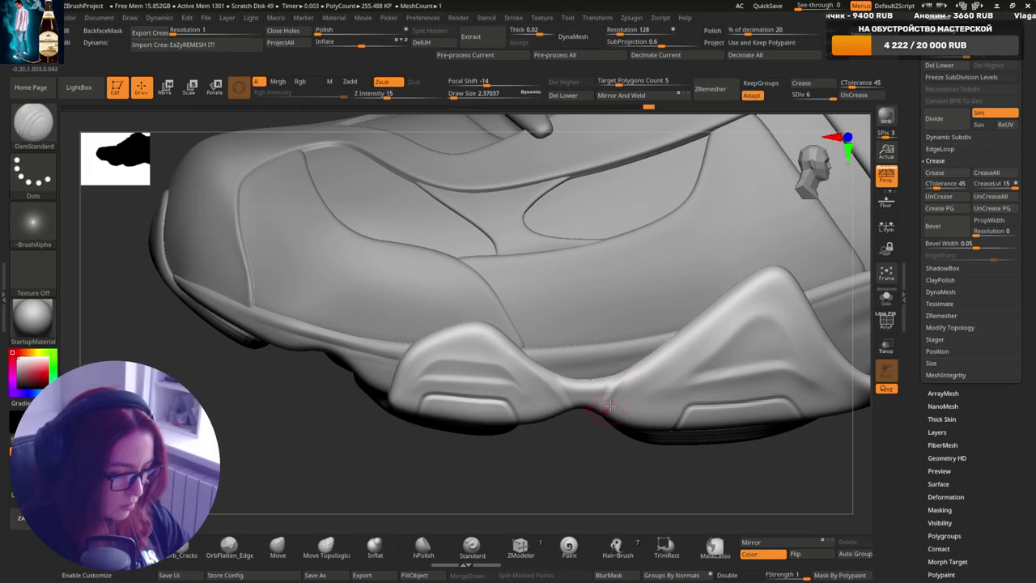
pyautogui.moveTo(609, 407)
pyautogui.keyDown('ctrl'); pyautogui.mouseDown(button='right')
pyautogui.moveTo(618, 335)
pyautogui.moveTo(567, 389)
pyautogui.moveTo(544, 459)
pyautogui.moveTo(553, 415)
pyautogui.mouseUp(button='right'); pyautogui.keyUp('ctrl')
pyautogui.moveTo(671, 347); pyautogui.dragTo(687, 347, button='right')
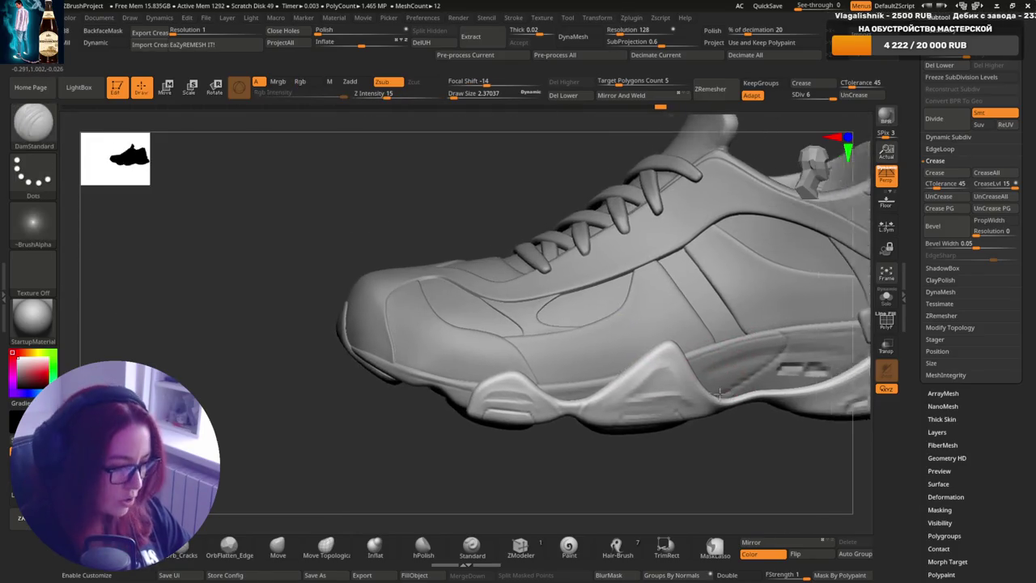
pyautogui.moveTo(772, 371)
pyautogui.mouseDown(button='right')
pyautogui.moveTo(607, 364)
pyautogui.moveTo(578, 324)
pyautogui.moveTo(578, 334)
pyautogui.mouseUp(button='right')
pyautogui.press('s')
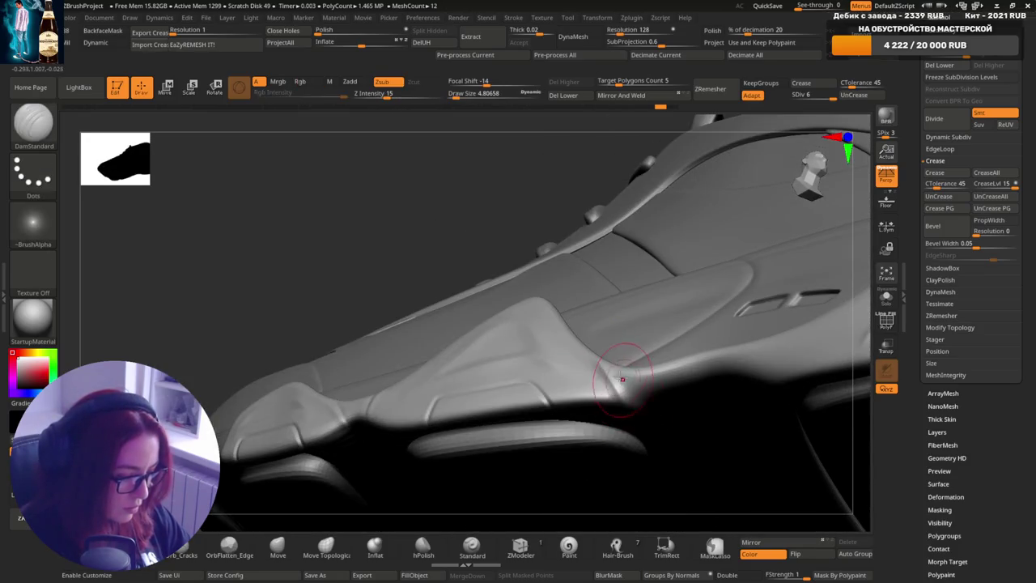
pyautogui.moveTo(650, 337)
pyautogui.mouseDown(button='right')
pyautogui.moveTo(671, 370)
pyautogui.moveTo(639, 365)
pyautogui.mouseUp(button='right')
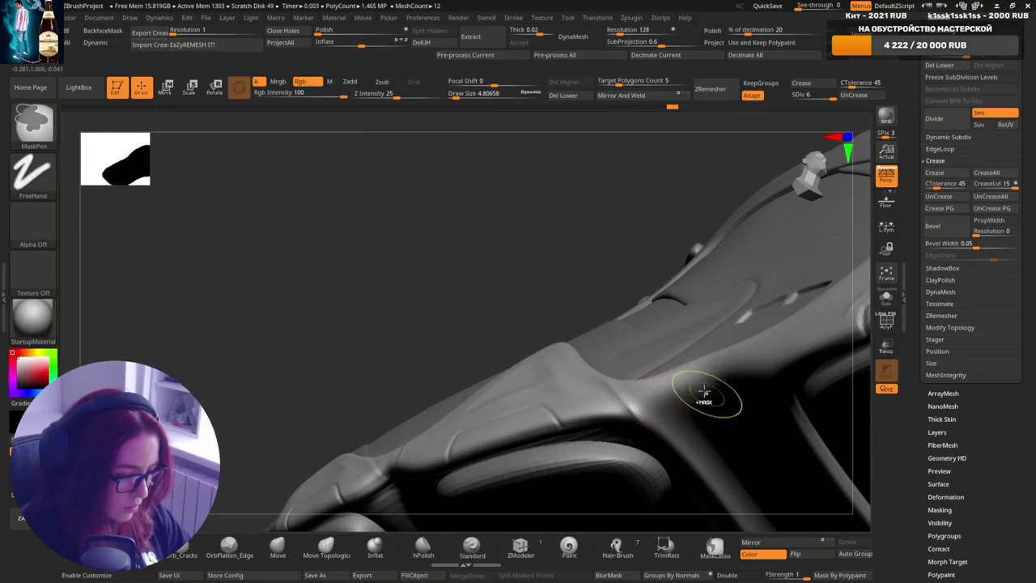
pyautogui.moveTo(705, 393)
pyautogui.mouseDown(button='right')
pyautogui.moveTo(638, 350)
pyautogui.moveTo(575, 357)
pyautogui.mouseUp(button='right')
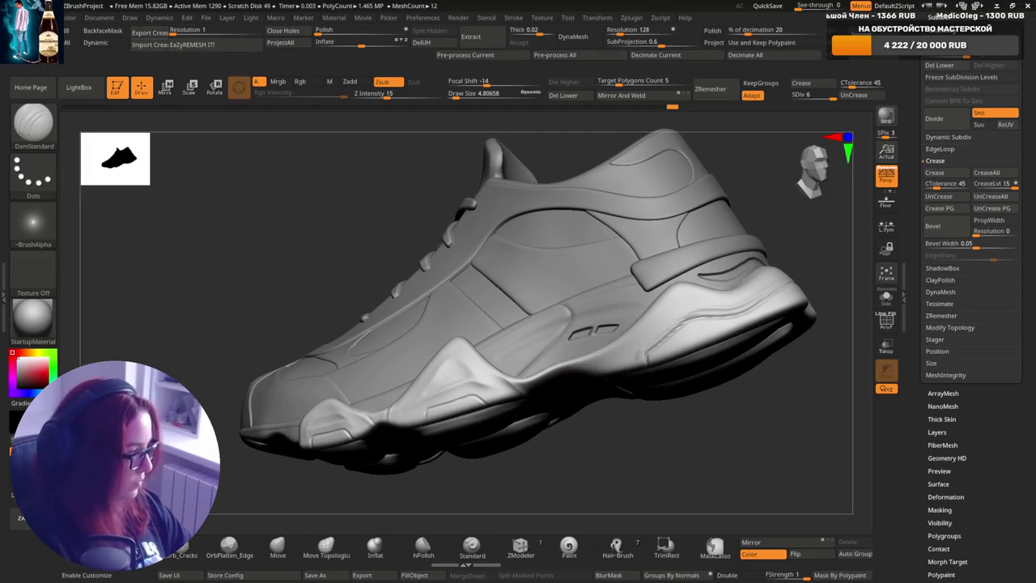
# - Rotate the sneaker to a rear view of the heel counter
pyautogui.moveTo(720, 340)
pyautogui.mouseDown(button='right')
pyautogui.moveTo(769, 342)
pyautogui.moveTo(708, 332)
pyautogui.mouseUp(button='right')
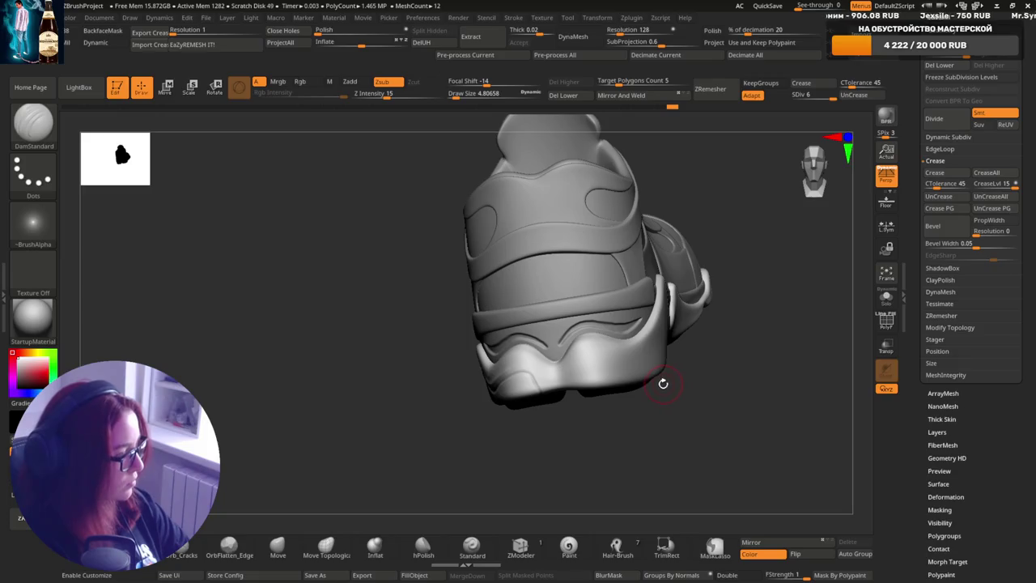
# - Switch to Orb_Cracks at Draw Size 2.37 and carve small grooves in the lower heel
pyautogui.moveTo(669, 351)
pyautogui.mouseDown()
pyautogui.moveTo(567, 354)
pyautogui.moveTo(439, 421)
pyautogui.moveTo(454, 417)
pyautogui.mouseUp()
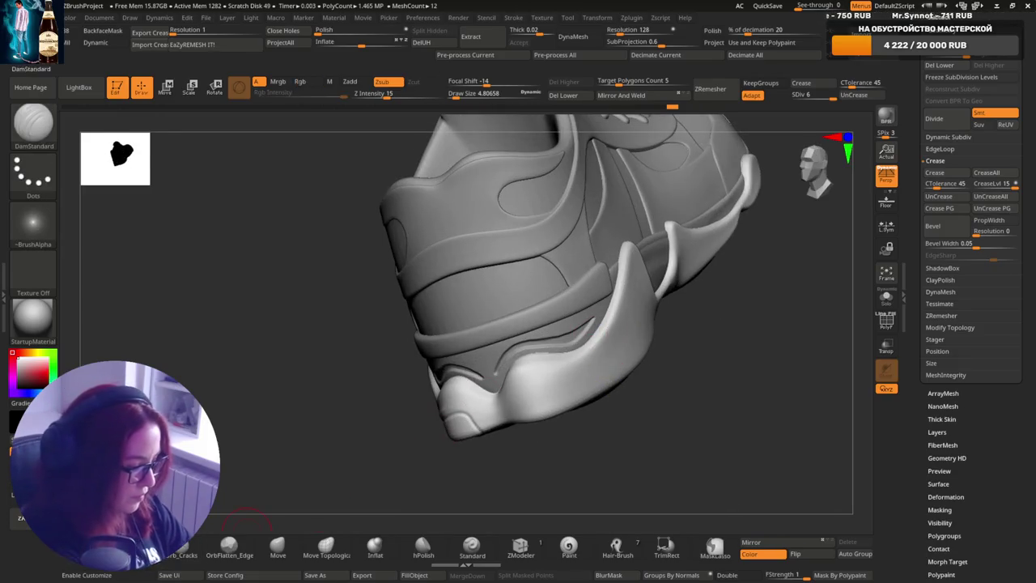
pyautogui.click(185, 549)
pyautogui.press('s')
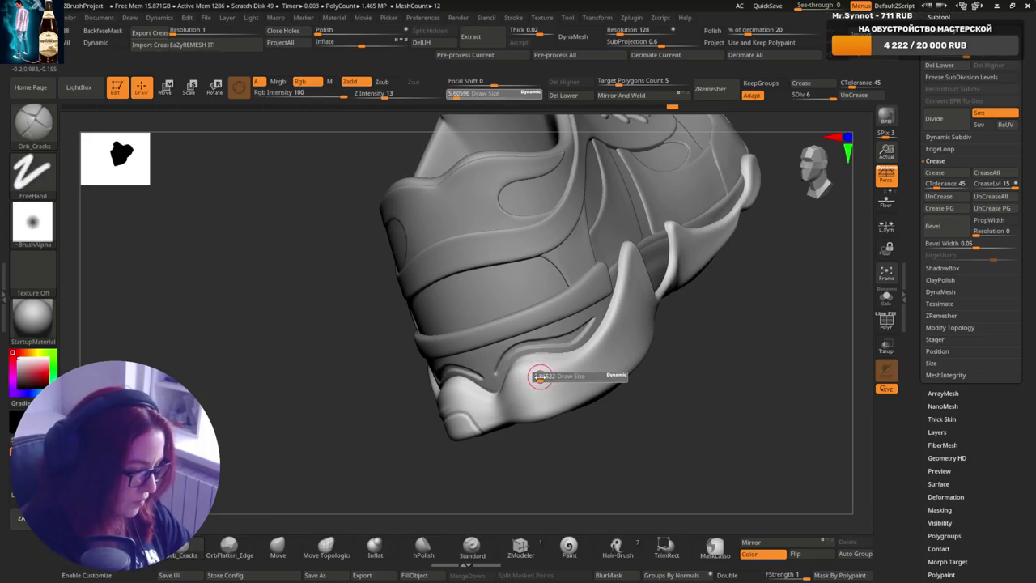
pyautogui.moveTo(540, 375); pyautogui.dragTo(555, 375)
pyautogui.moveTo(536, 423); pyautogui.dragTo(528, 394)
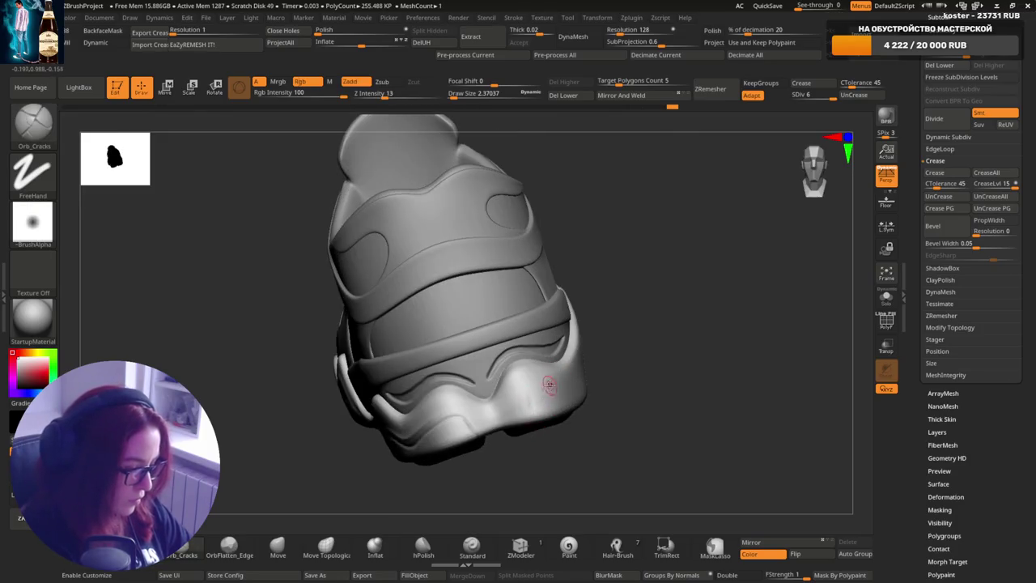
# - Add another lower-heel groove and raise Z Intensity from 13 to 18
pyautogui.moveTo(549, 385)
pyautogui.mouseDown(button='right')
pyautogui.moveTo(573, 374)
pyautogui.moveTo(562, 375)
pyautogui.moveTo(580, 347)
pyautogui.mouseUp(button='right')
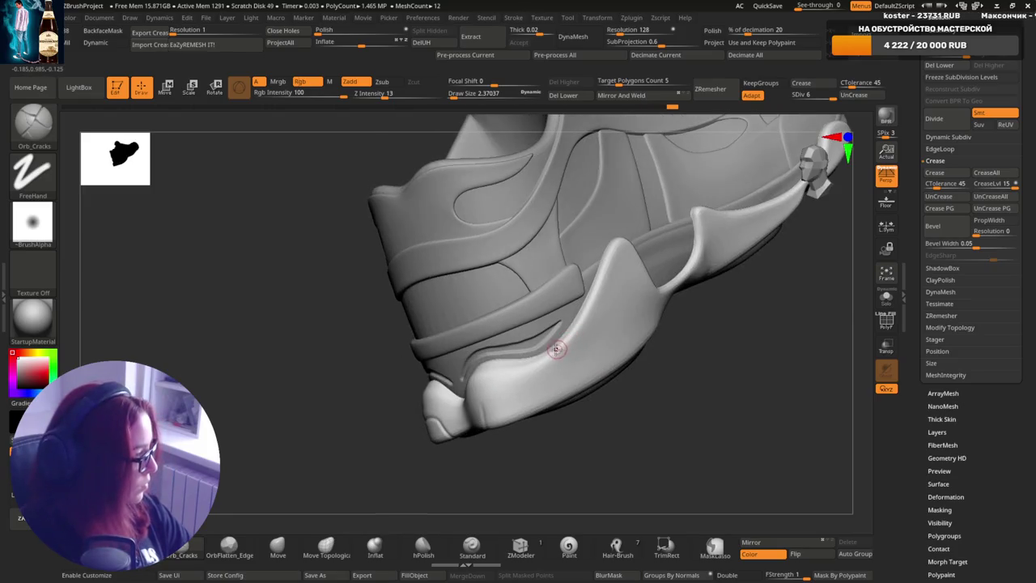
pyautogui.moveTo(557, 362); pyautogui.dragTo(504, 404)
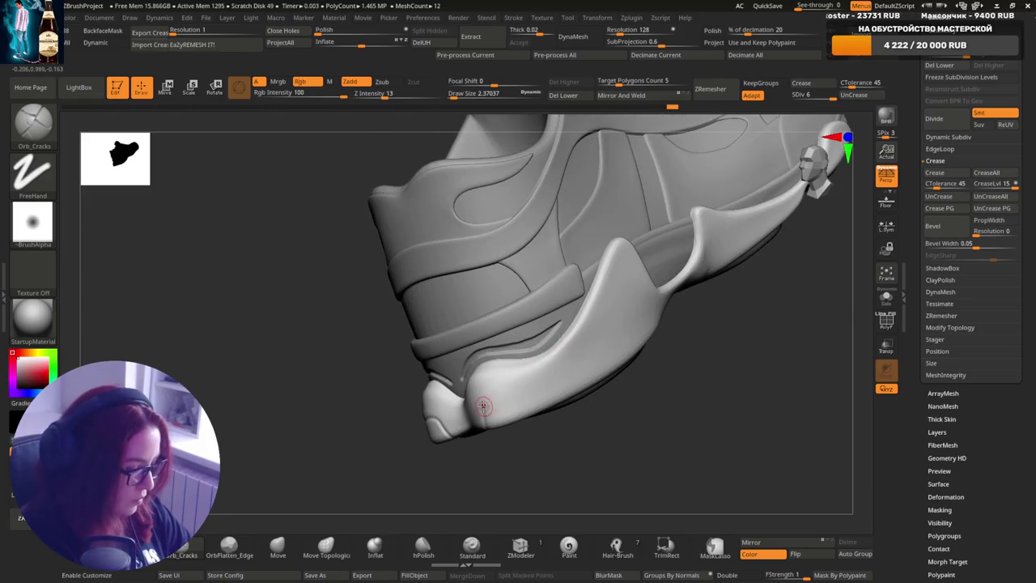
pyautogui.moveTo(488, 415); pyautogui.dragTo(490, 398, button='right')
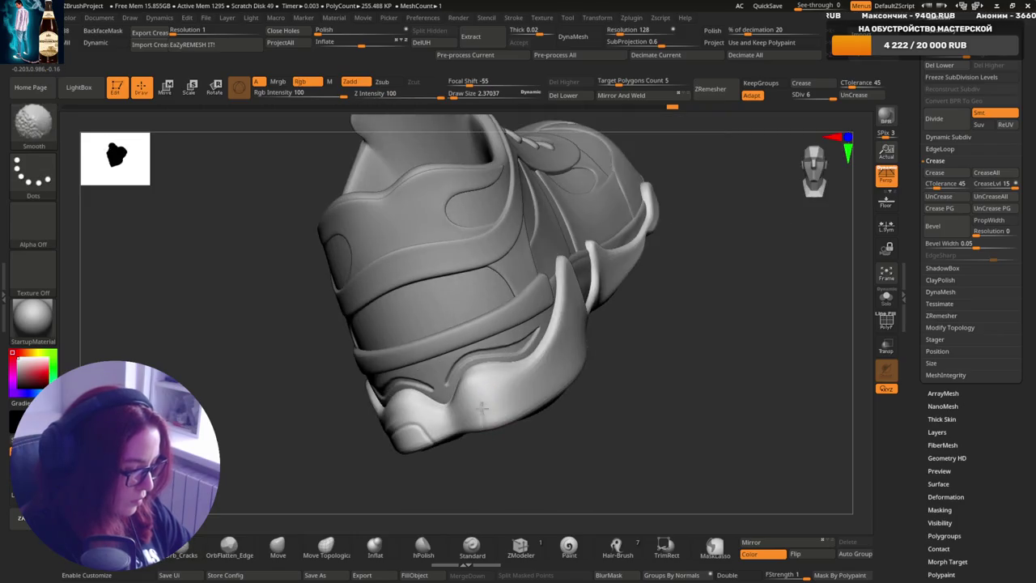
pyautogui.moveTo(388, 94); pyautogui.dragTo(405, 95)
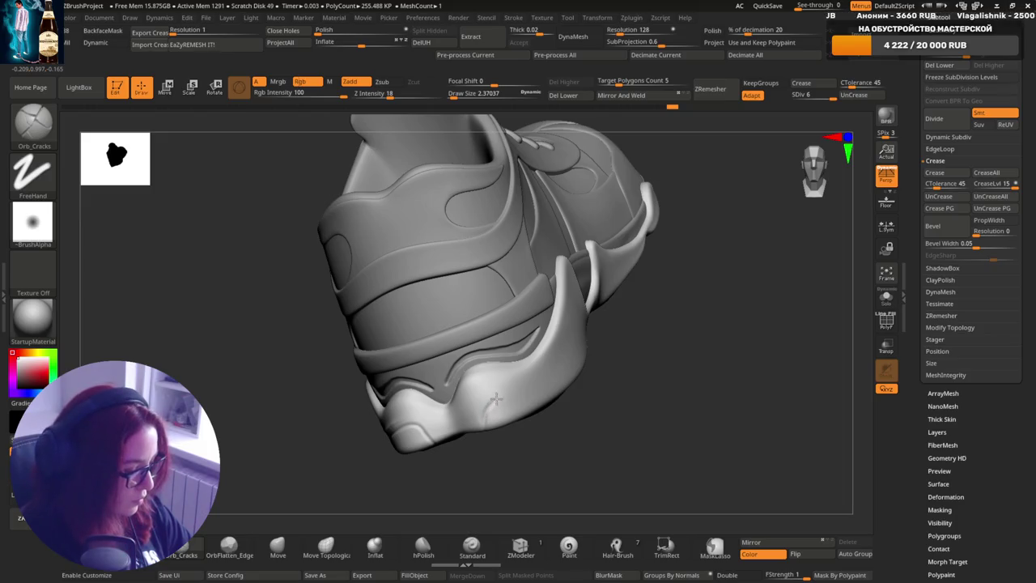
pyautogui.moveTo(512, 390); pyautogui.dragTo(478, 423, button='right')
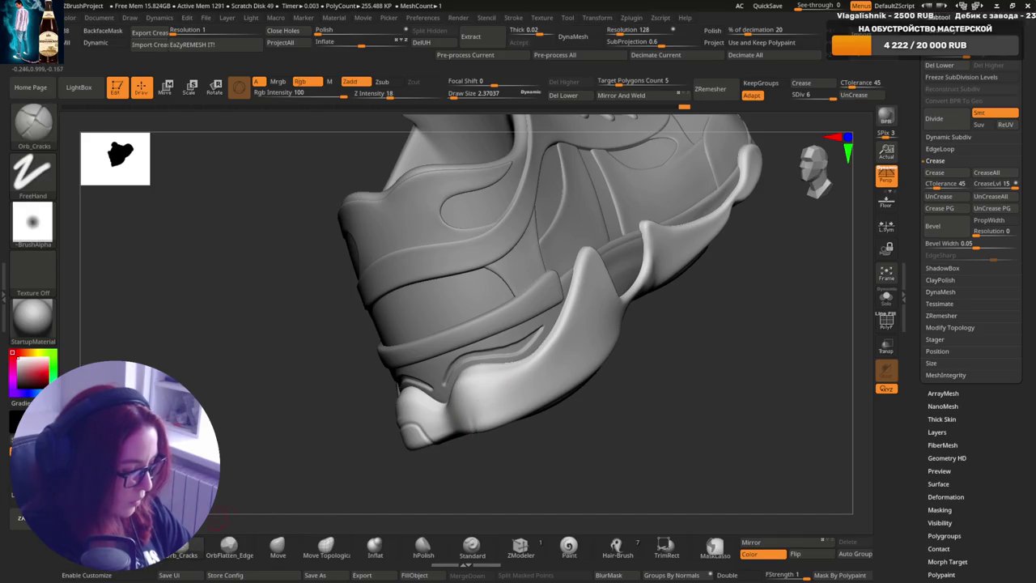
# - Switch back to the DamStandard brush and set its draw size to about 5.6
pyautogui.press('b')
pyautogui.press('d')
pyautogui.press('s')
pyautogui.press('s')
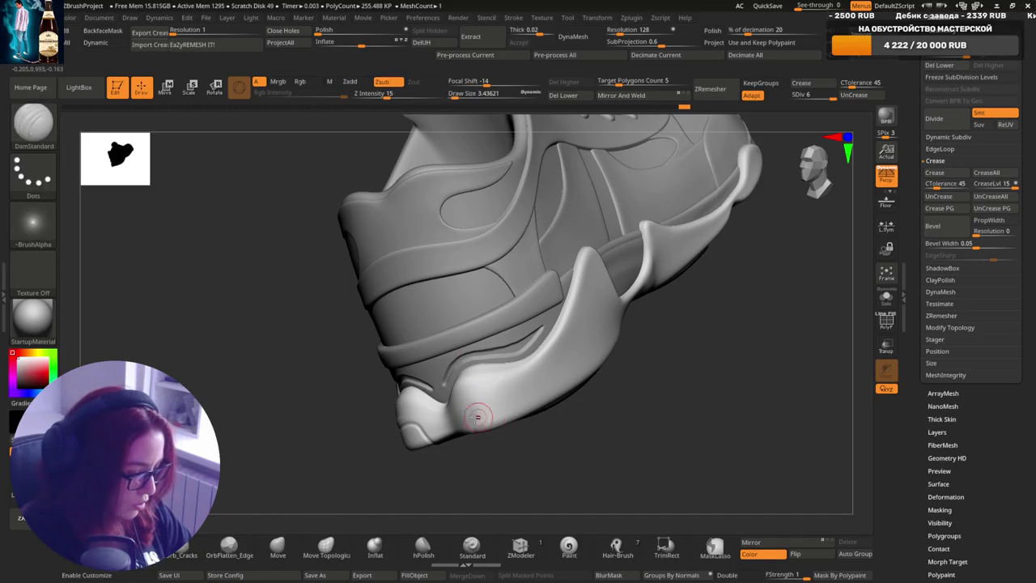
pyautogui.moveTo(492, 409); pyautogui.dragTo(495, 407)
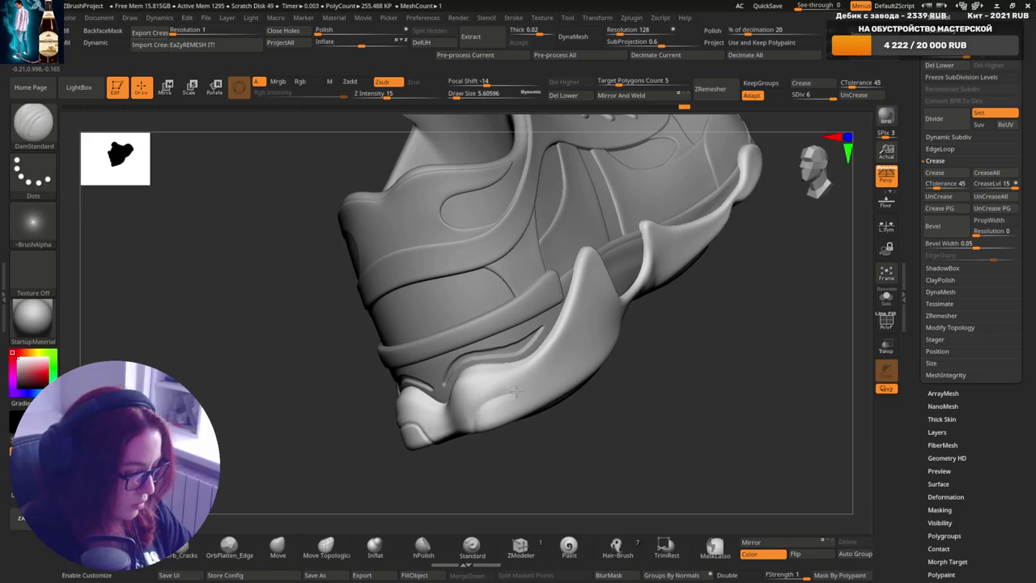
# - Orbit low around the heel counter until the flared heel tab is seen side-on
pyautogui.moveTo(599, 356); pyautogui.dragTo(561, 347, button='right')
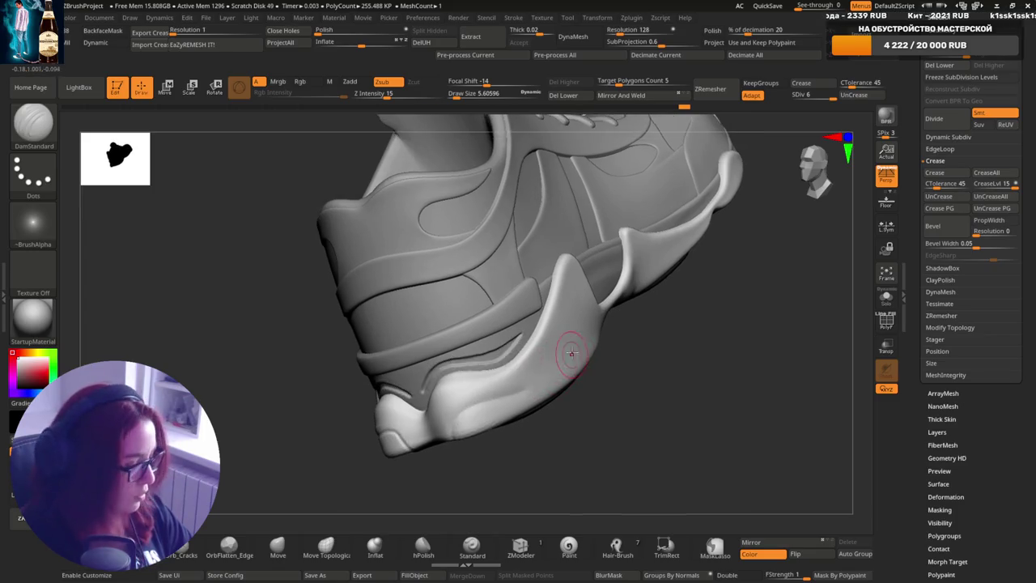
pyautogui.moveTo(475, 400); pyautogui.dragTo(440, 423, button='right')
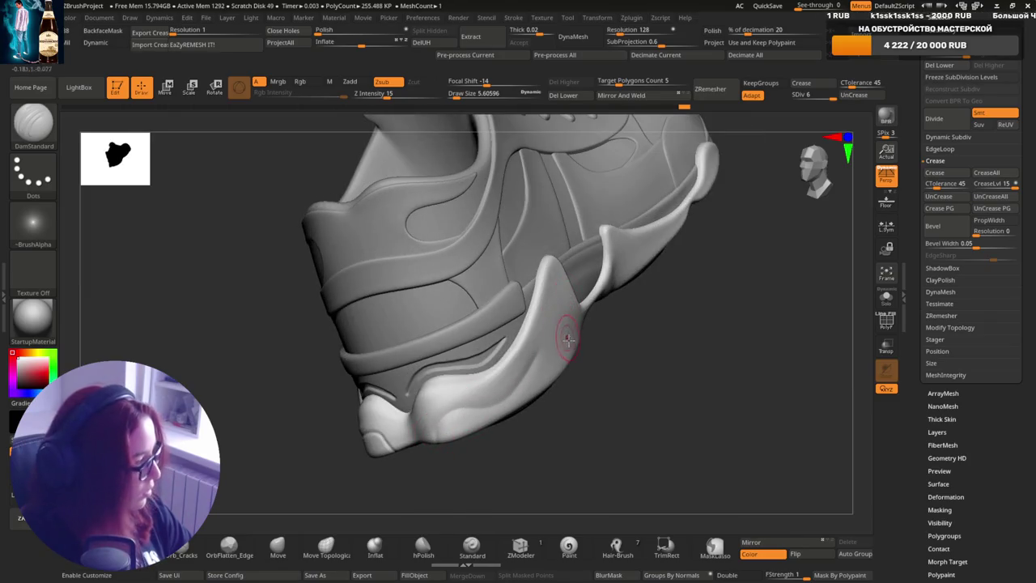
pyautogui.moveTo(587, 335); pyautogui.dragTo(518, 352, button='right')
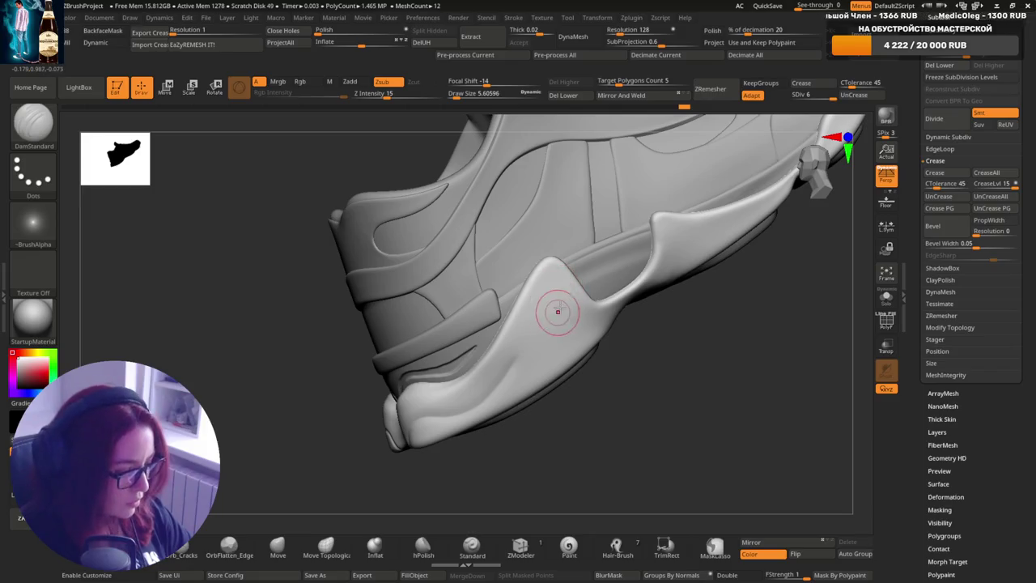
pyautogui.moveTo(555, 318); pyautogui.dragTo(568, 313, button='right')
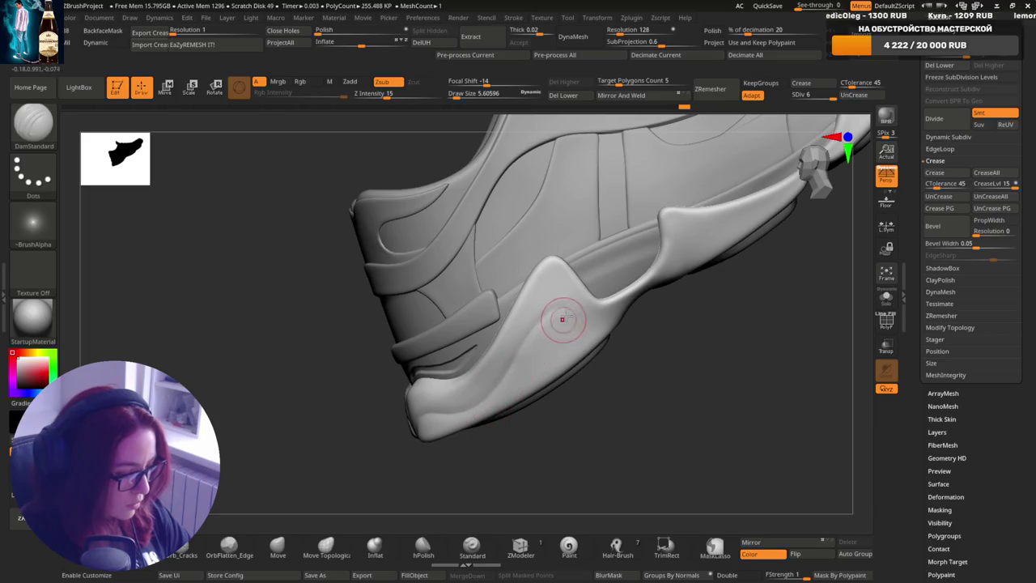
pyautogui.moveTo(555, 319); pyautogui.dragTo(539, 327, button='right')
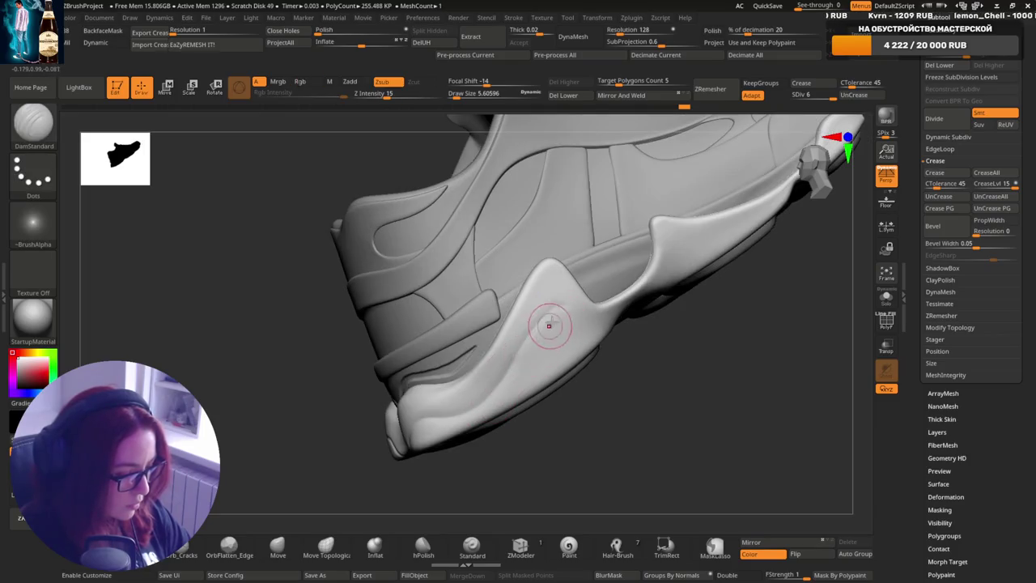
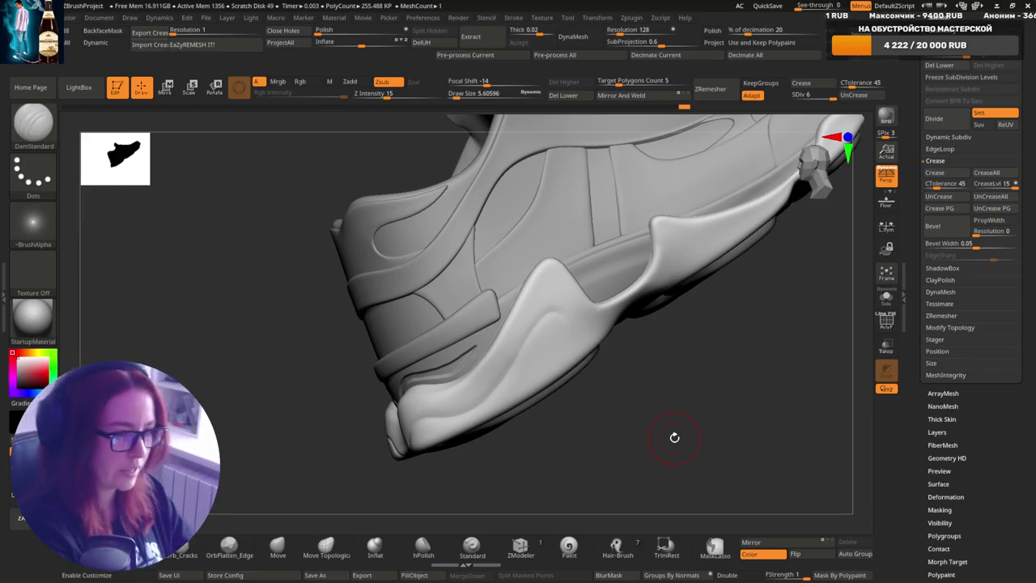
# - Orbit in close on the heel panels and shrink the brush draw size to about 3.44
pyautogui.moveTo(581, 386)
pyautogui.mouseDown()
pyautogui.moveTo(562, 393)
pyautogui.moveTo(596, 359)
pyautogui.mouseUp()
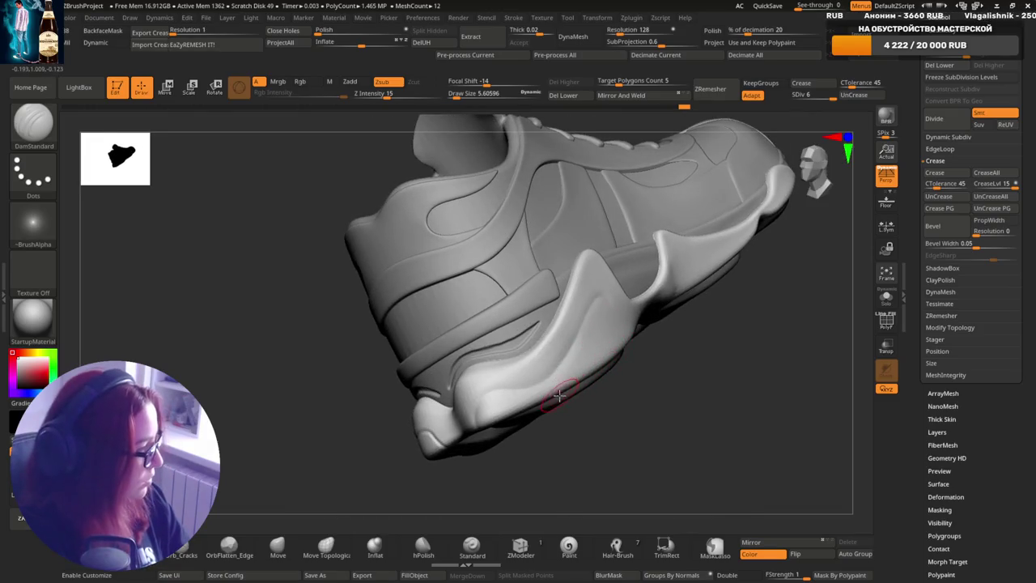
pyautogui.moveTo(552, 402); pyautogui.dragTo(597, 400)
pyautogui.press('s')
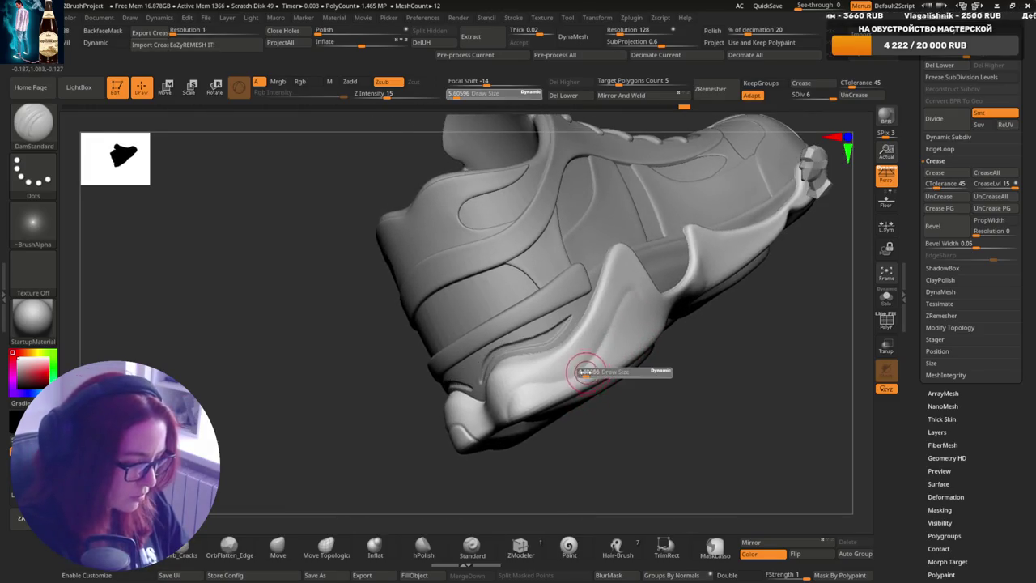
pyautogui.moveTo(590, 363); pyautogui.dragTo(557, 384)
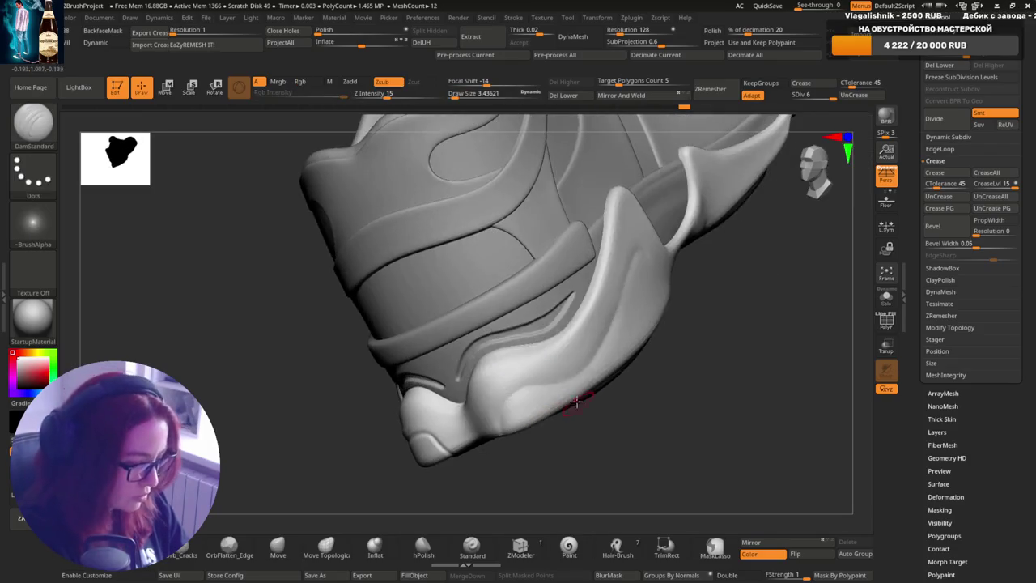
pyautogui.moveTo(505, 411)
pyautogui.mouseDown()
pyautogui.moveTo(513, 396)
pyautogui.moveTo(535, 413)
pyautogui.moveTo(504, 414)
pyautogui.mouseUp()
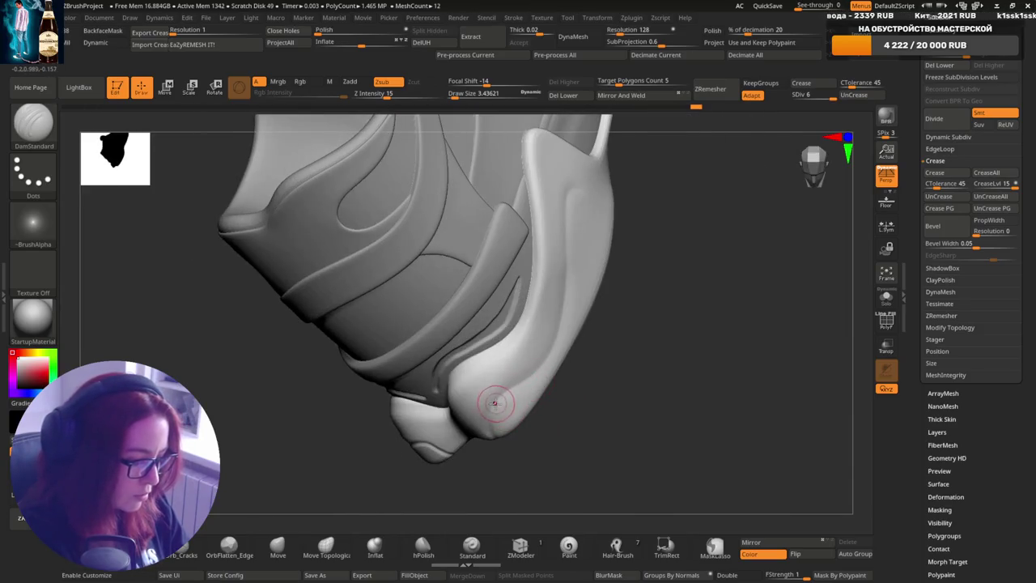
pyautogui.moveTo(564, 352); pyautogui.dragTo(551, 377)
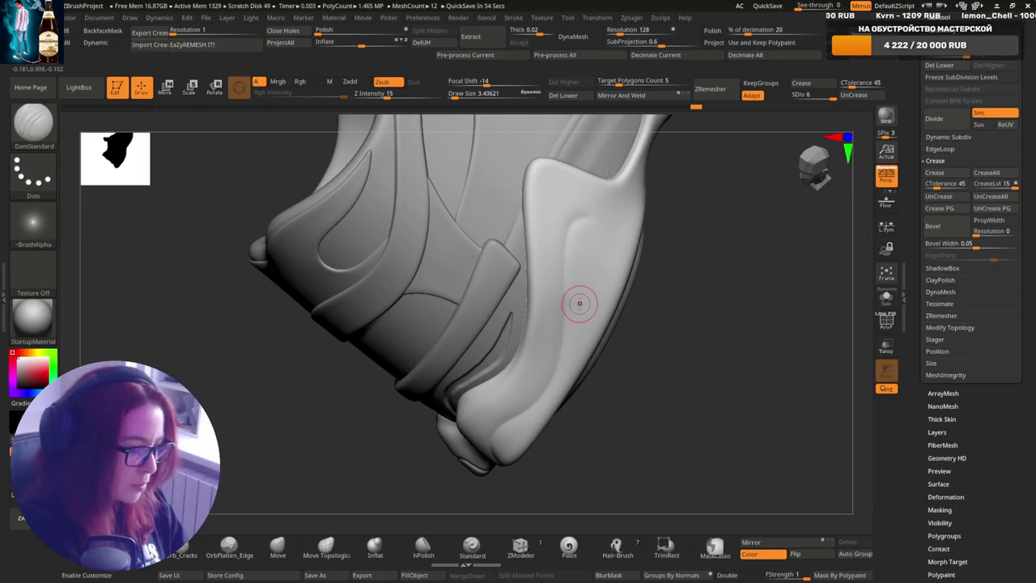
# - Try brush draw sizes of 4.81 and 3.44 while tilting the view around the heel
pyautogui.press('s')
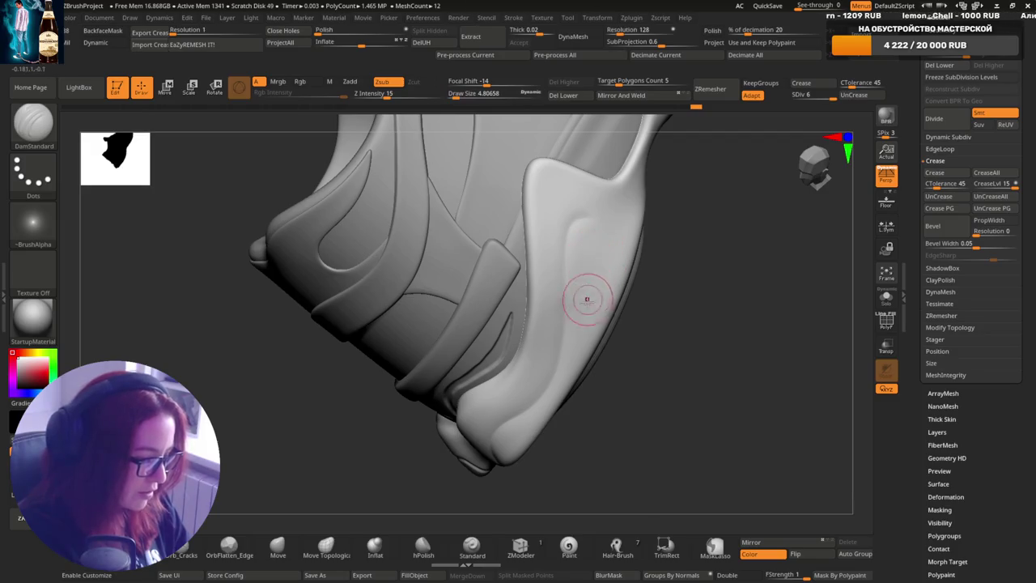
pyautogui.moveTo(585, 296); pyautogui.dragTo(584, 277, button='right')
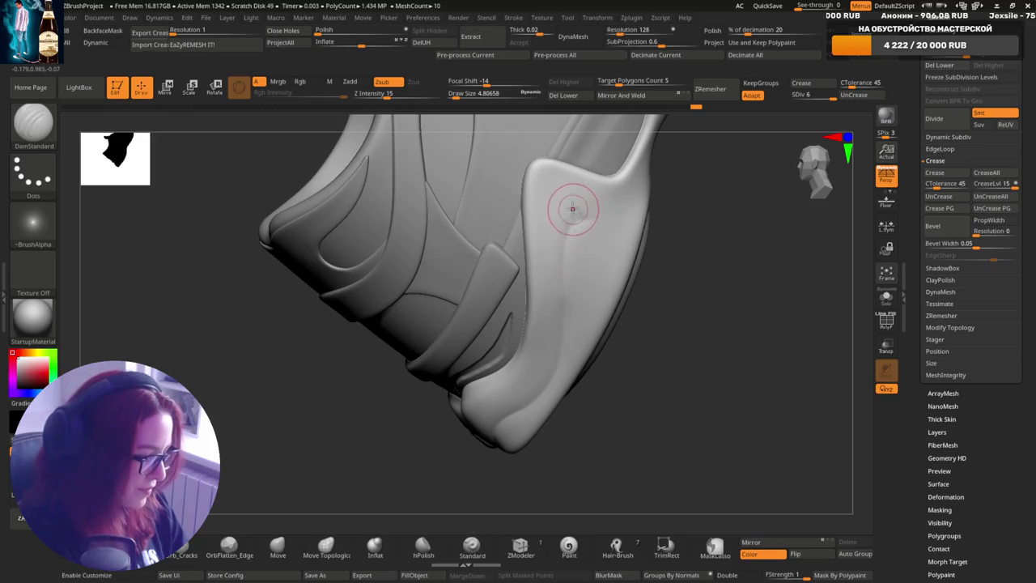
pyautogui.press('s')
pyautogui.moveTo(576, 235); pyautogui.dragTo(571, 234)
pyautogui.moveTo(581, 194); pyautogui.dragTo(587, 230, button='right')
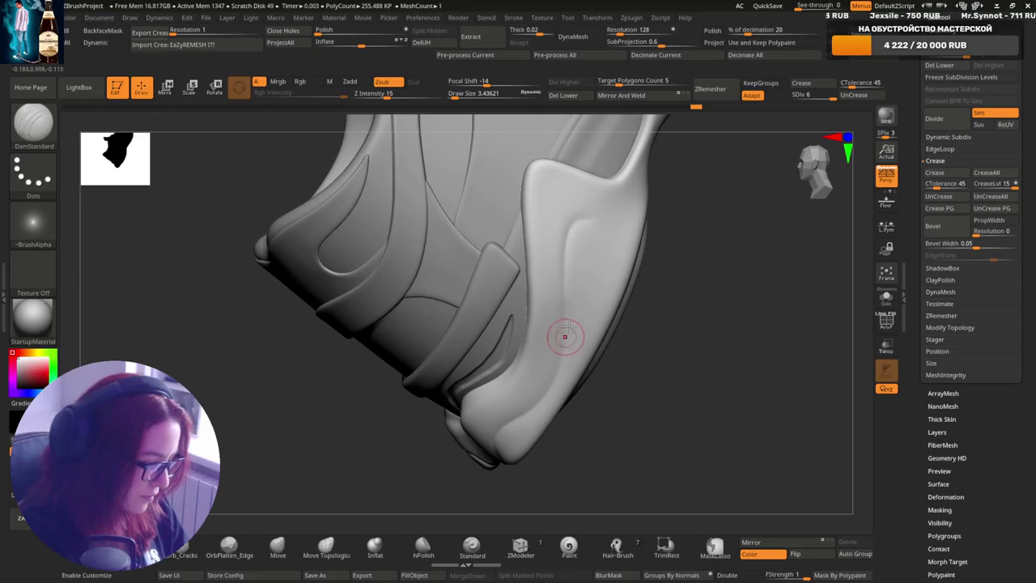
pyautogui.moveTo(571, 296); pyautogui.dragTo(559, 205, button='right')
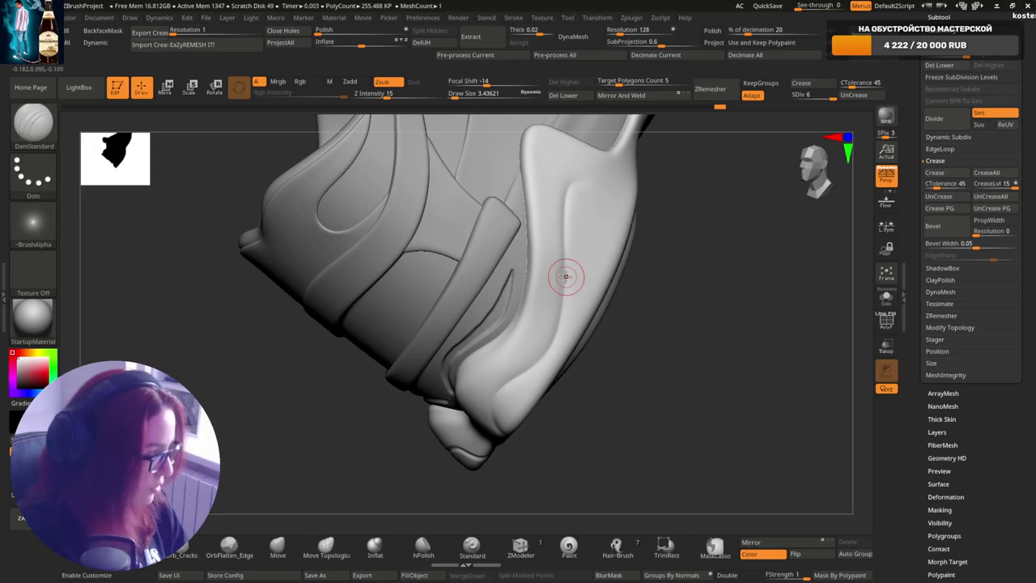
# - Drop the draw size to 2.87, raise it to 4.81, and orbit around the heel panel
pyautogui.press('s')
pyautogui.press('s')
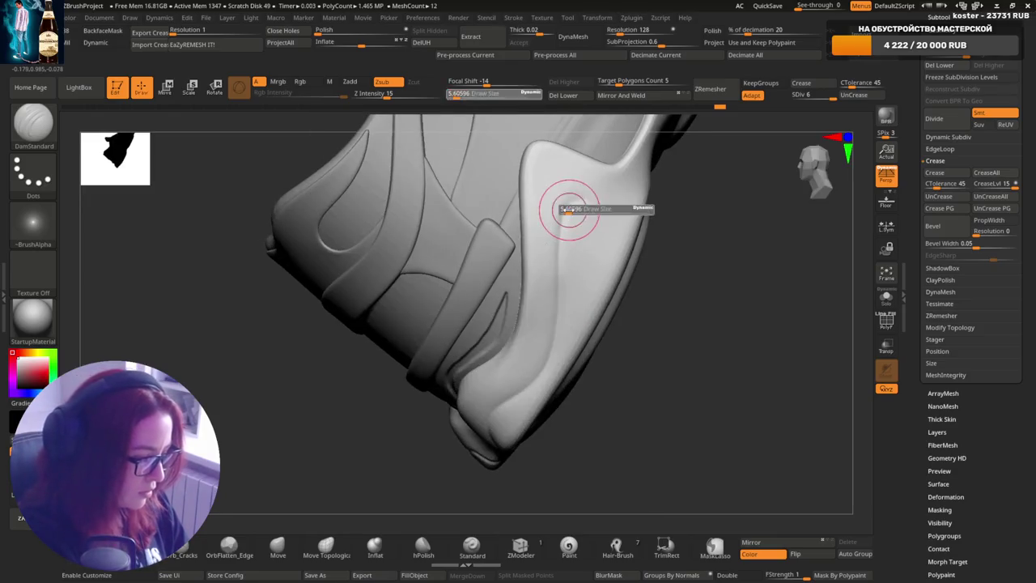
pyautogui.click(569, 206)
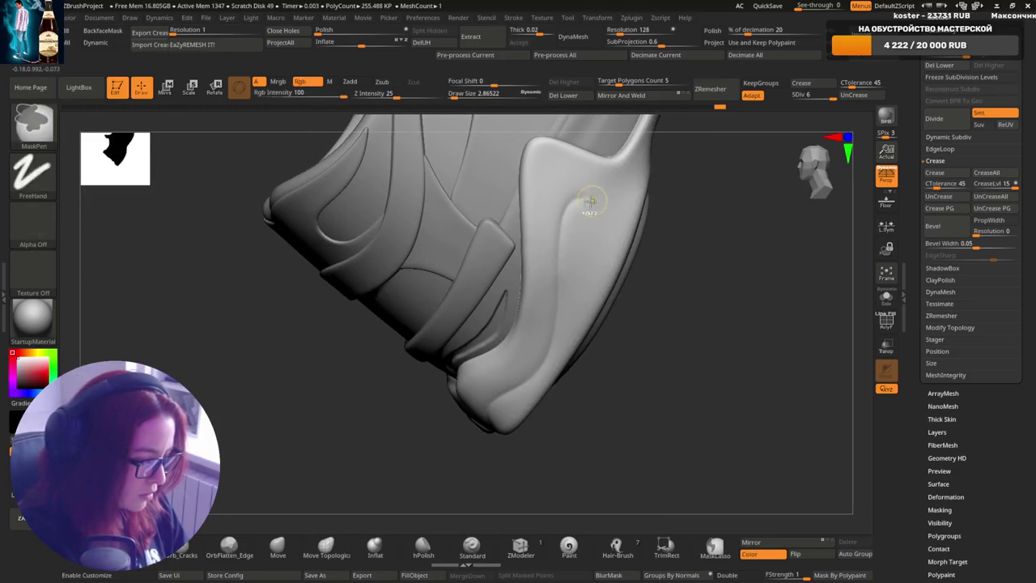
pyautogui.press(']')
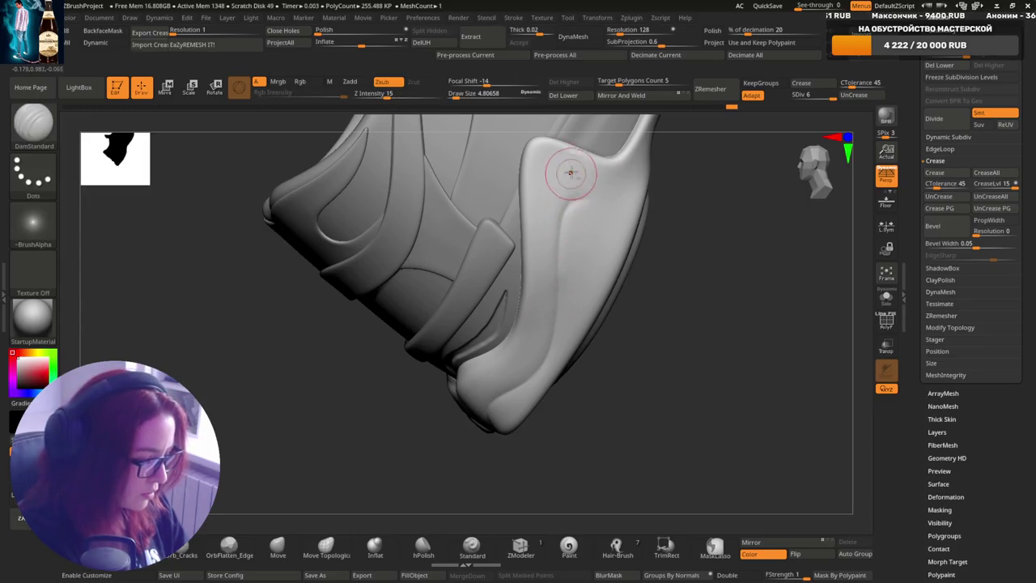
pyautogui.moveTo(576, 223)
pyautogui.mouseDown(button='right')
pyautogui.moveTo(577, 274)
pyautogui.moveTo(555, 235)
pyautogui.mouseUp(button='right')
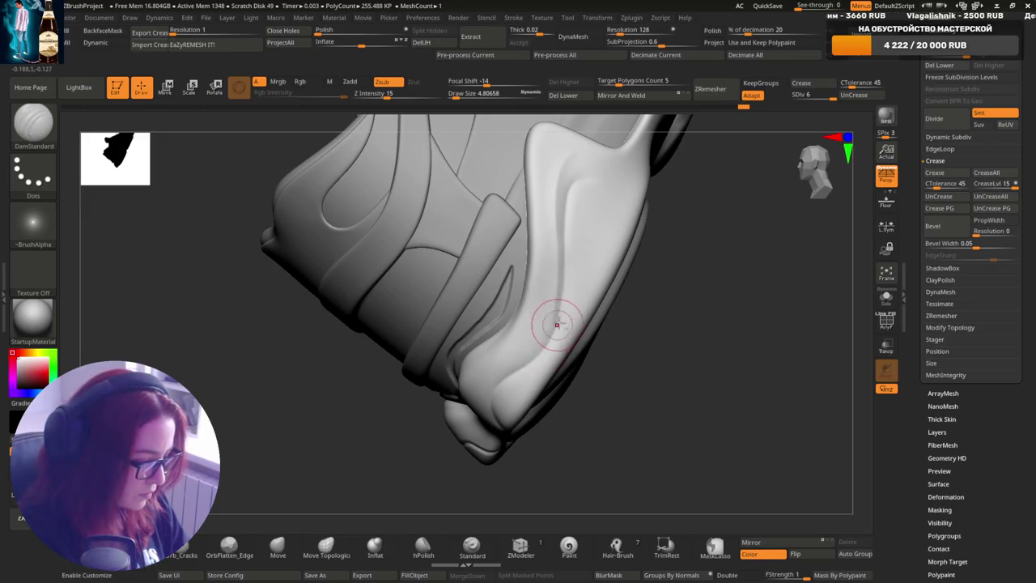
pyautogui.moveTo(555, 319); pyautogui.dragTo(544, 340, button='right')
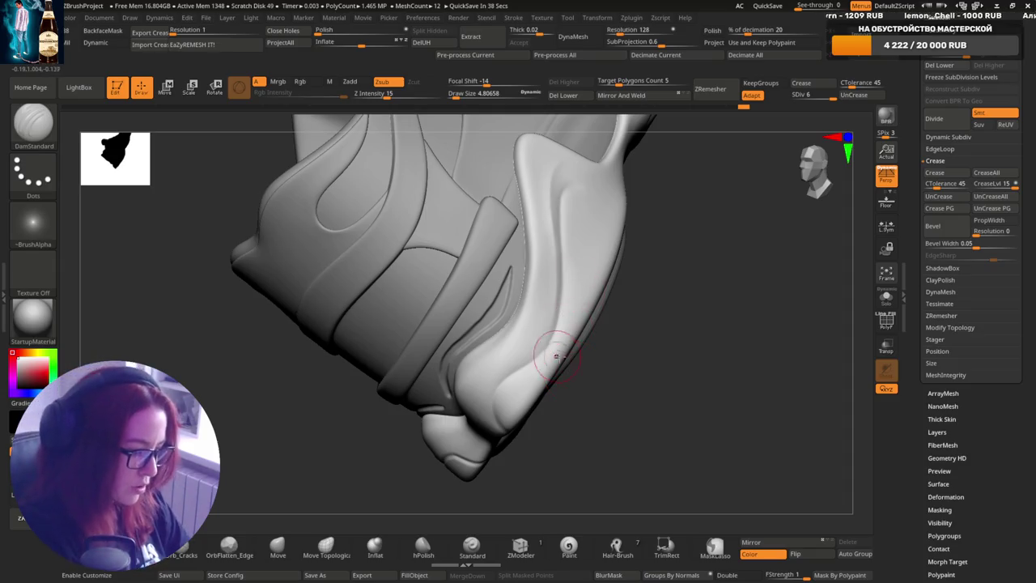
pyautogui.moveTo(566, 334)
pyautogui.mouseDown(button='right')
pyautogui.moveTo(523, 363)
pyautogui.moveTo(539, 343)
pyautogui.mouseUp(button='right')
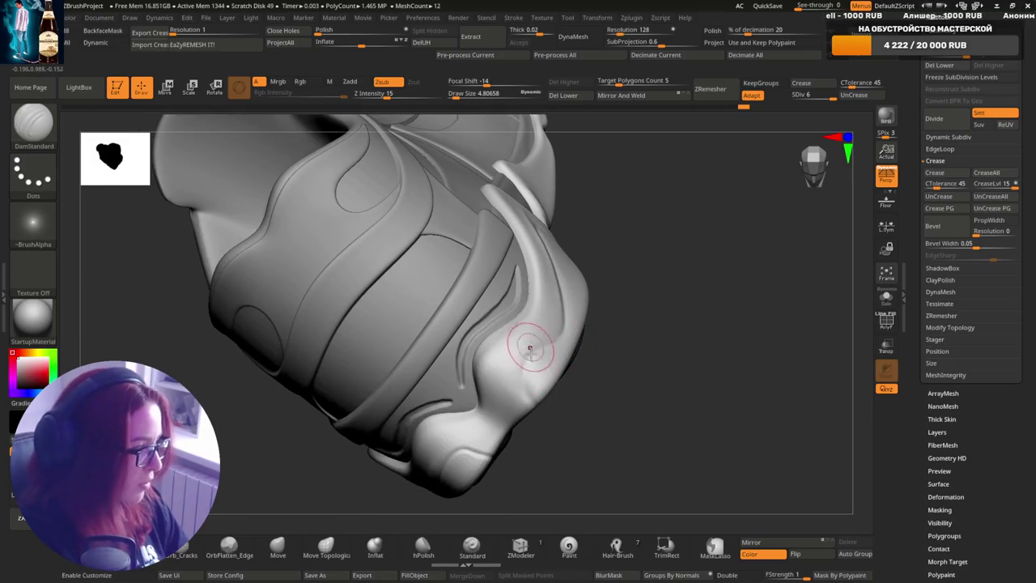
# - Rotate around the heel toward a rear view, then back out to show the whole sneaker
pyautogui.moveTo(554, 338); pyautogui.dragTo(581, 299, button='right')
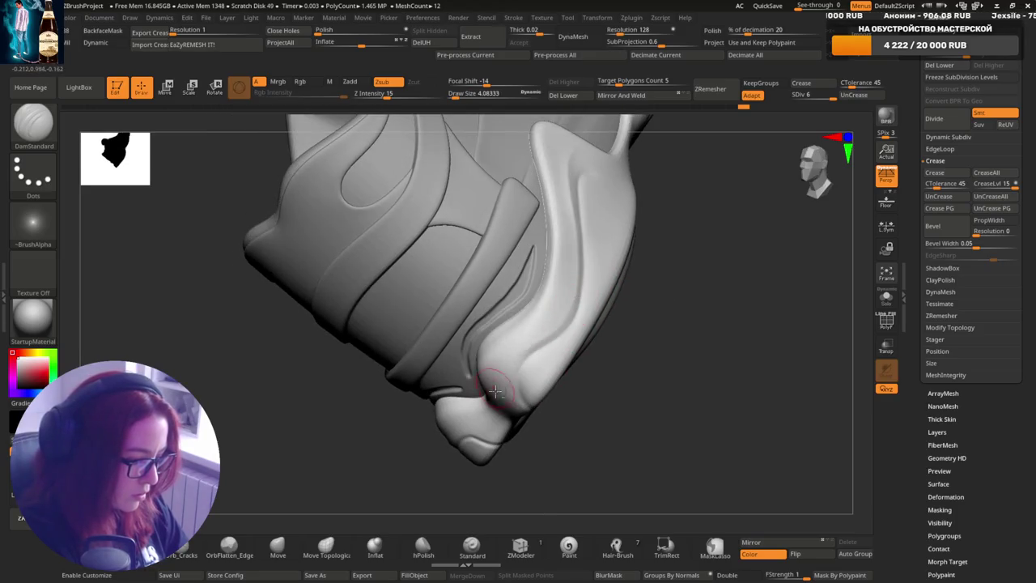
pyautogui.moveTo(557, 347); pyautogui.dragTo(526, 356, button='right')
pyautogui.moveTo(538, 396); pyautogui.dragTo(445, 346, button='right')
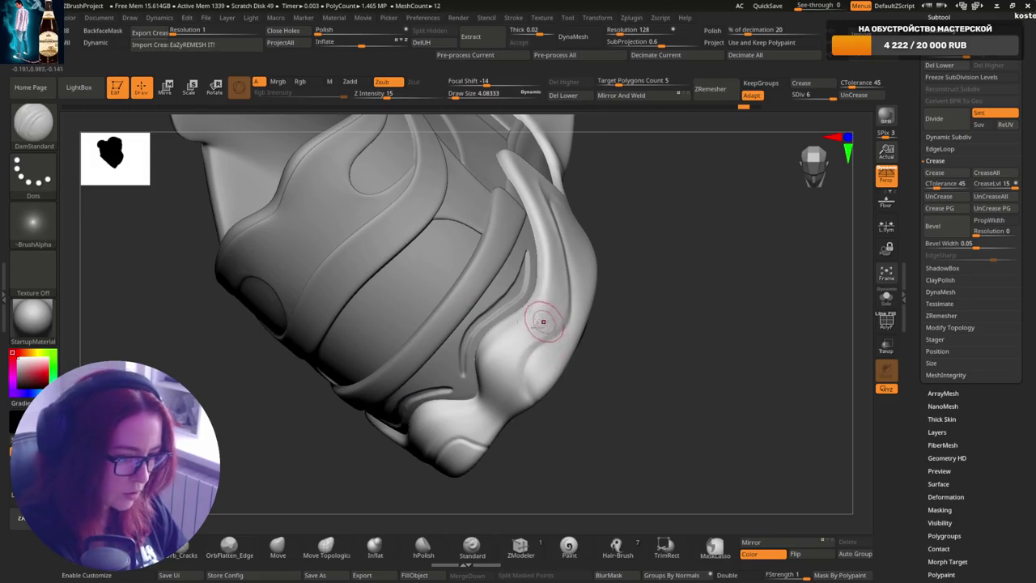
pyautogui.moveTo(541, 324); pyautogui.dragTo(559, 315, button='right')
pyautogui.moveTo(519, 357); pyautogui.dragTo(525, 377, button='right')
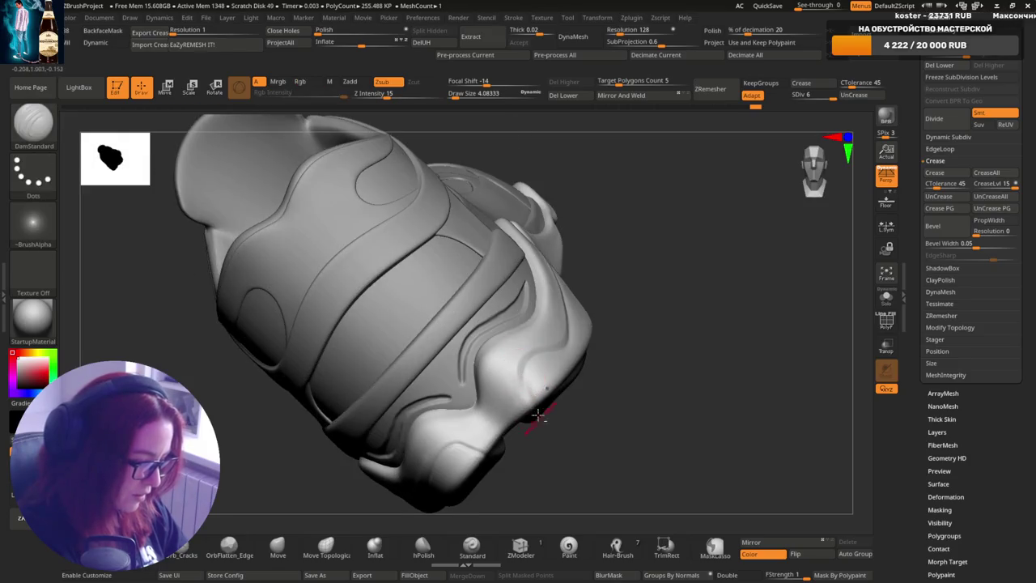
pyautogui.moveTo(539, 415)
pyautogui.mouseDown(button='right')
pyautogui.moveTo(526, 376)
pyautogui.moveTo(613, 363)
pyautogui.moveTo(617, 277)
pyautogui.moveTo(669, 307)
pyautogui.mouseUp(button='right')
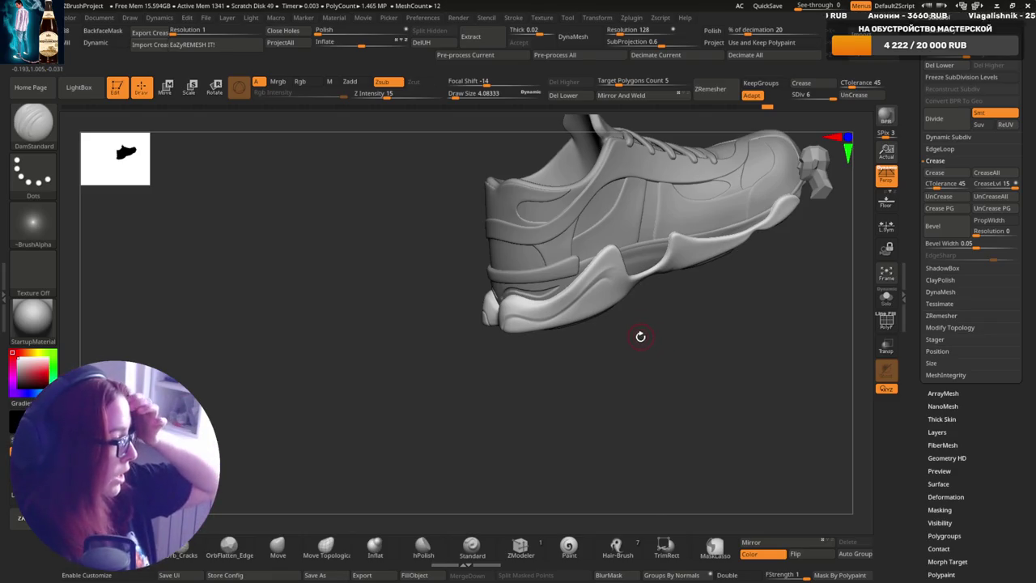
# - Zoom into the heel sole, reshape its ridge, then turn the shoe toward the toe box
pyautogui.moveTo(608, 324)
pyautogui.keyDown('ctrl'); pyautogui.mouseDown(button='right')
pyautogui.moveTo(680, 226)
pyautogui.moveTo(608, 283)
pyautogui.mouseUp(button='right'); pyautogui.keyUp('ctrl')
pyautogui.press('ctrl')
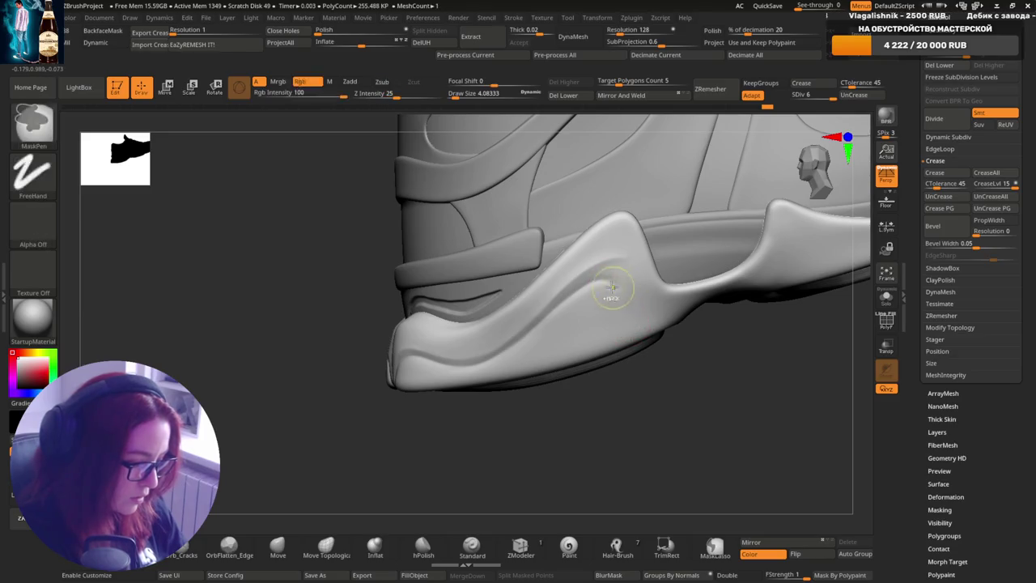
pyautogui.moveTo(630, 305); pyautogui.dragTo(620, 278)
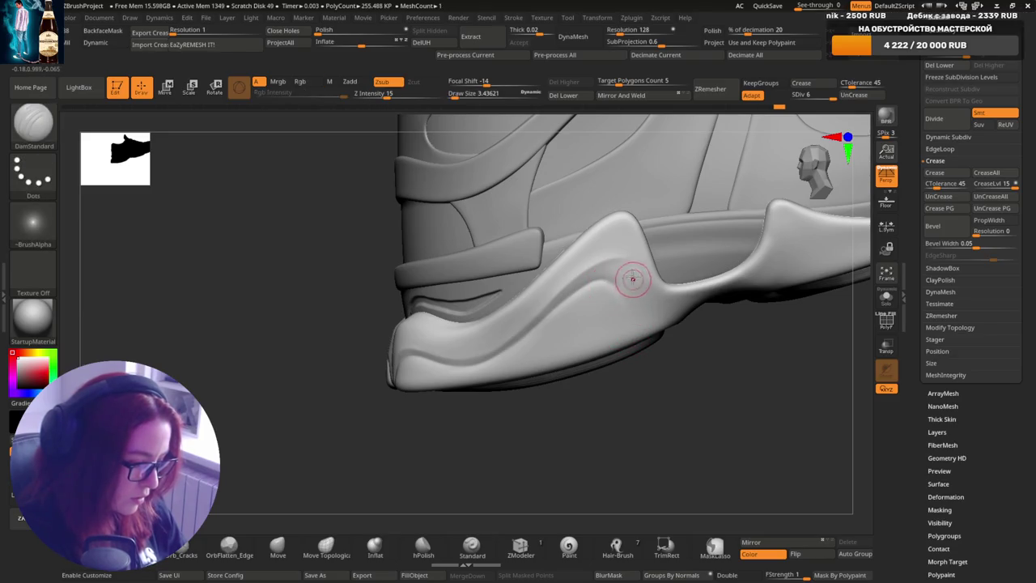
pyautogui.press('ctrl')
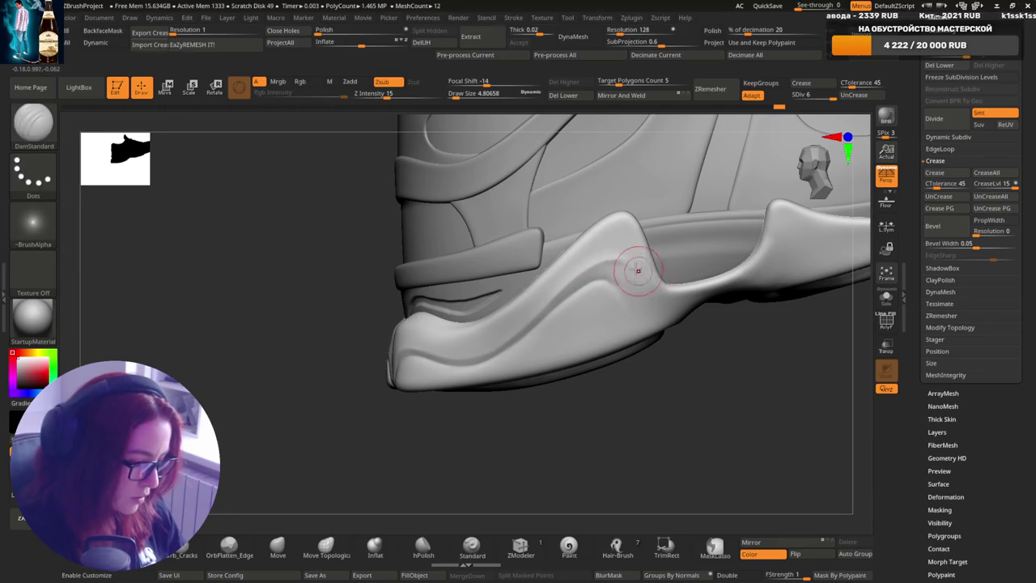
pyautogui.keyDown('ctrl'); pyautogui.moveTo(671, 342); pyautogui.dragTo(680, 301, button='right'); pyautogui.keyUp('ctrl')
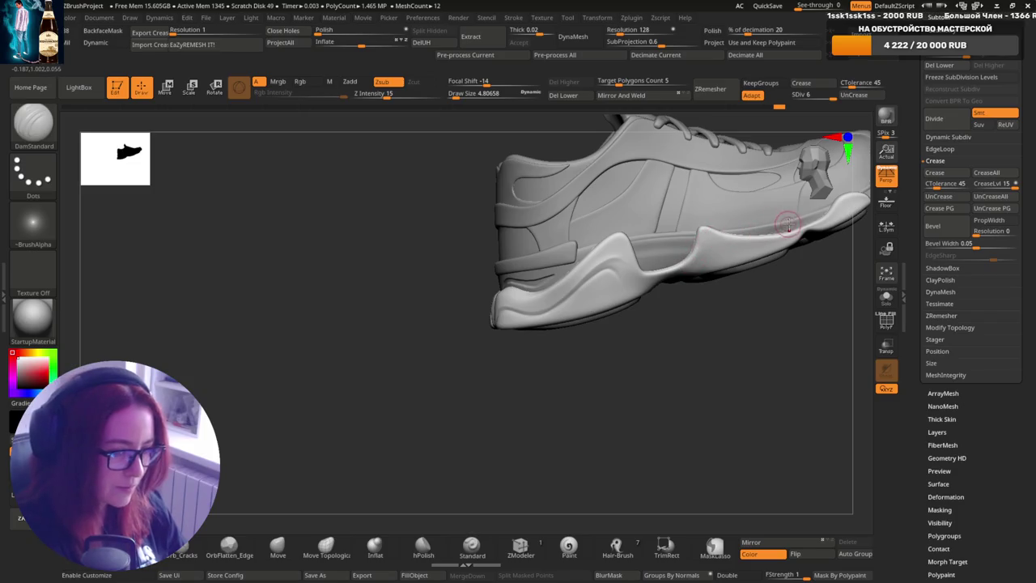
pyautogui.moveTo(735, 266)
pyautogui.mouseDown(button='right')
pyautogui.moveTo(663, 296)
pyautogui.moveTo(743, 248)
pyautogui.moveTo(643, 275)
pyautogui.moveTo(623, 252)
pyautogui.mouseUp(button='right')
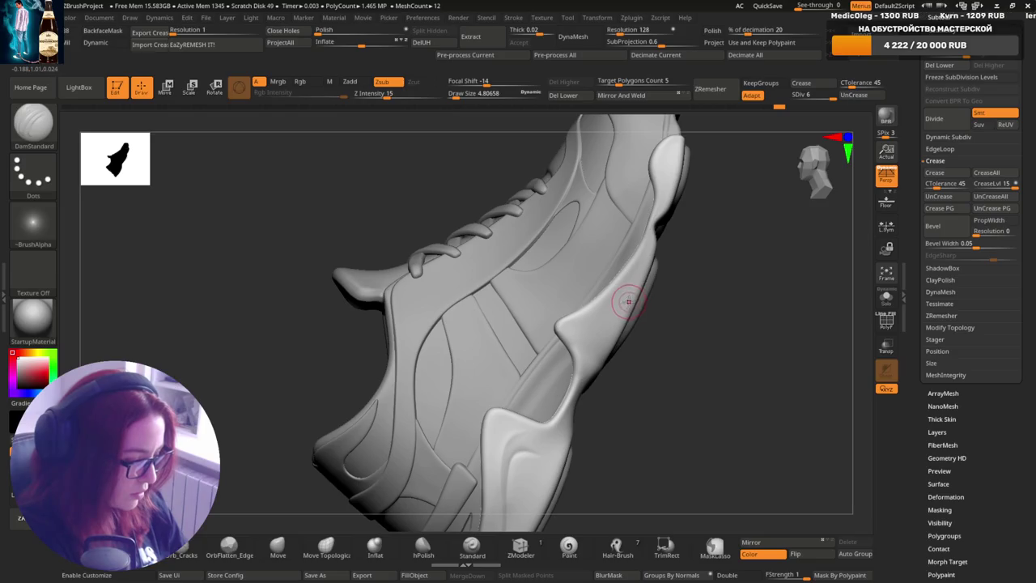
# - Try brush draw sizes of about 2.37 and 6.48, then turn the shoe to a side profile
pyautogui.press('shift')
pyautogui.press('s')
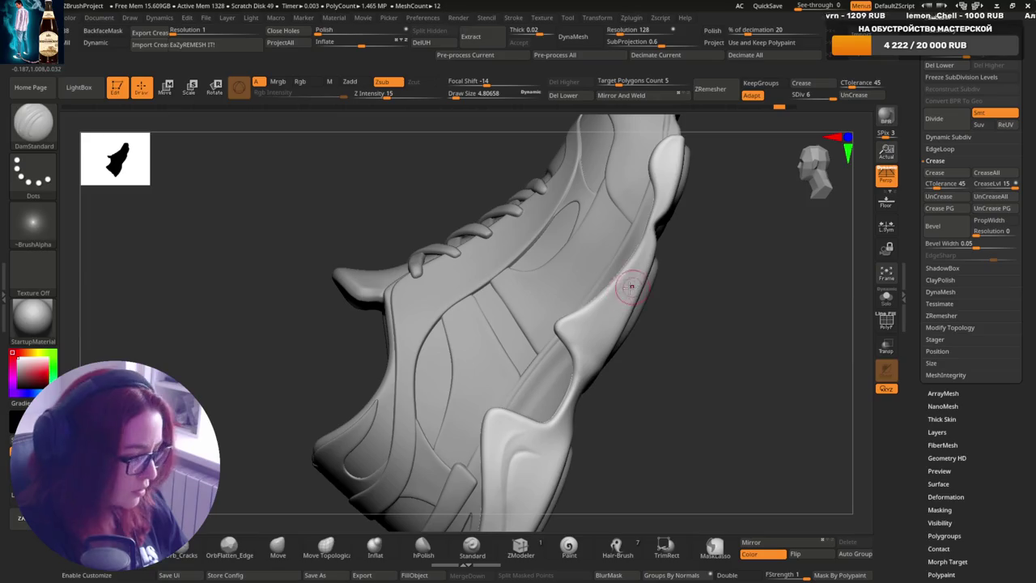
pyautogui.moveTo(627, 296); pyautogui.dragTo(624, 297)
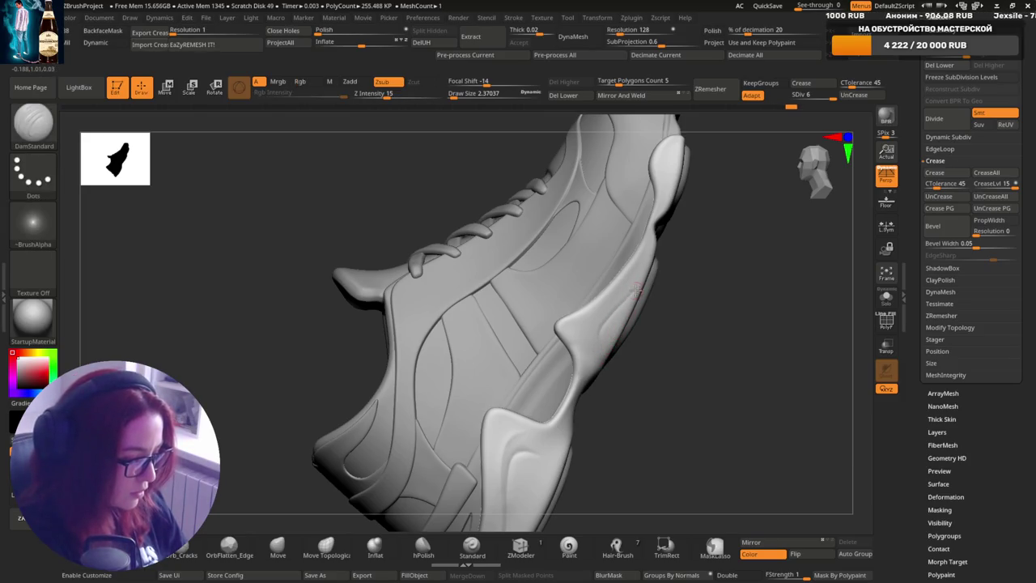
pyautogui.press('s')
pyautogui.moveTo(638, 293); pyautogui.dragTo(641, 293)
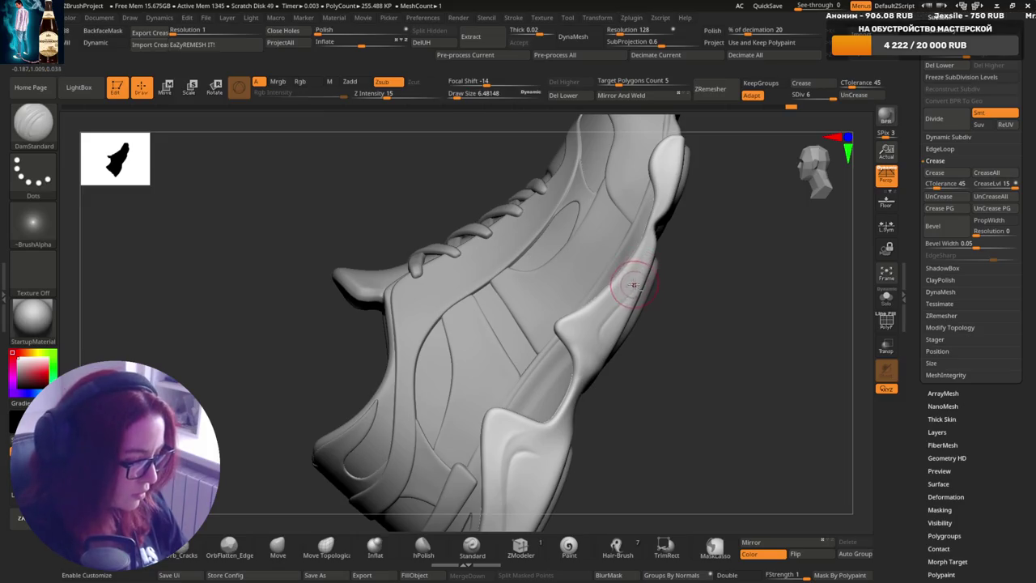
pyautogui.moveTo(627, 325); pyautogui.dragTo(643, 274, button='right')
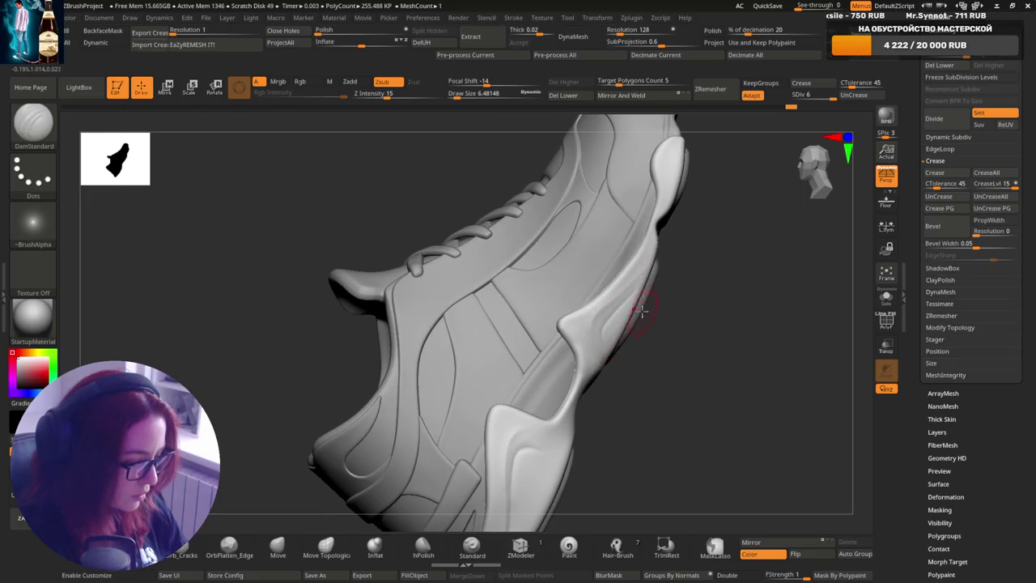
pyautogui.moveTo(641, 310); pyautogui.dragTo(662, 293, button='right')
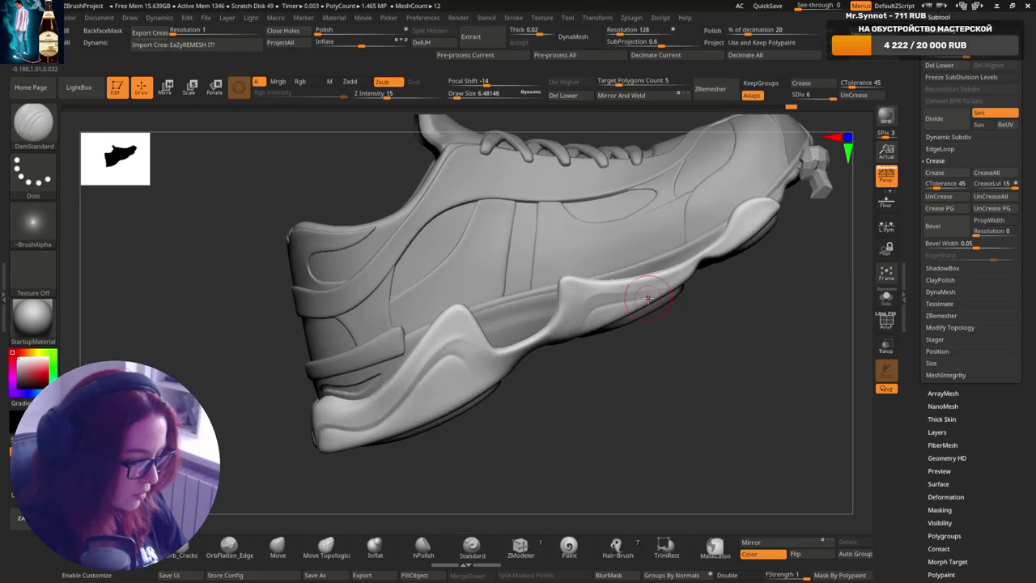
# - Smooth the side panel just above the sole with the brush at draw size 2.87
pyautogui.press('s')
pyautogui.moveTo(647, 296); pyautogui.dragTo(637, 296)
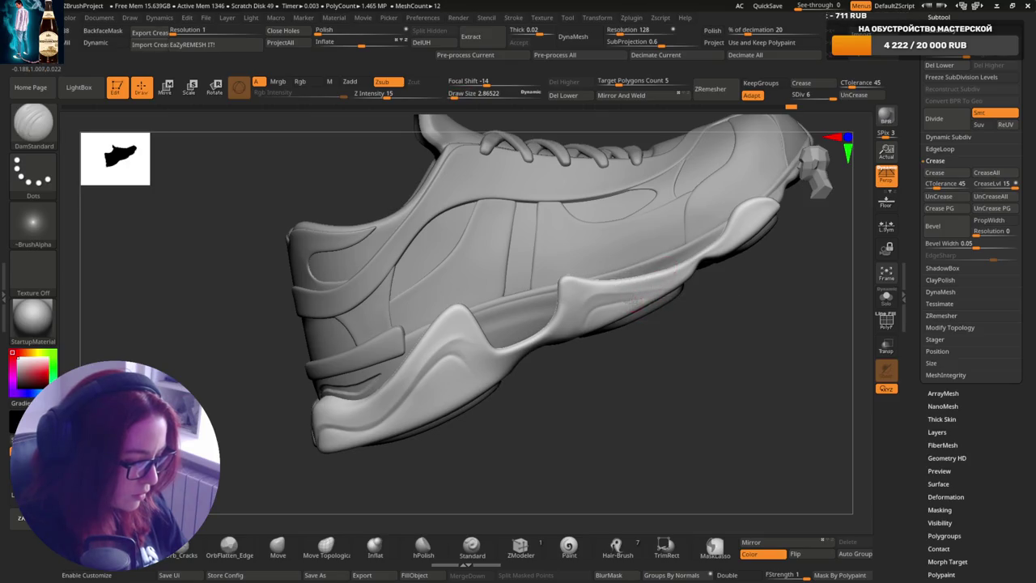
pyautogui.keyDown('shift'); pyautogui.moveTo(687, 272); pyautogui.dragTo(623, 304); pyautogui.keyUp('shift')
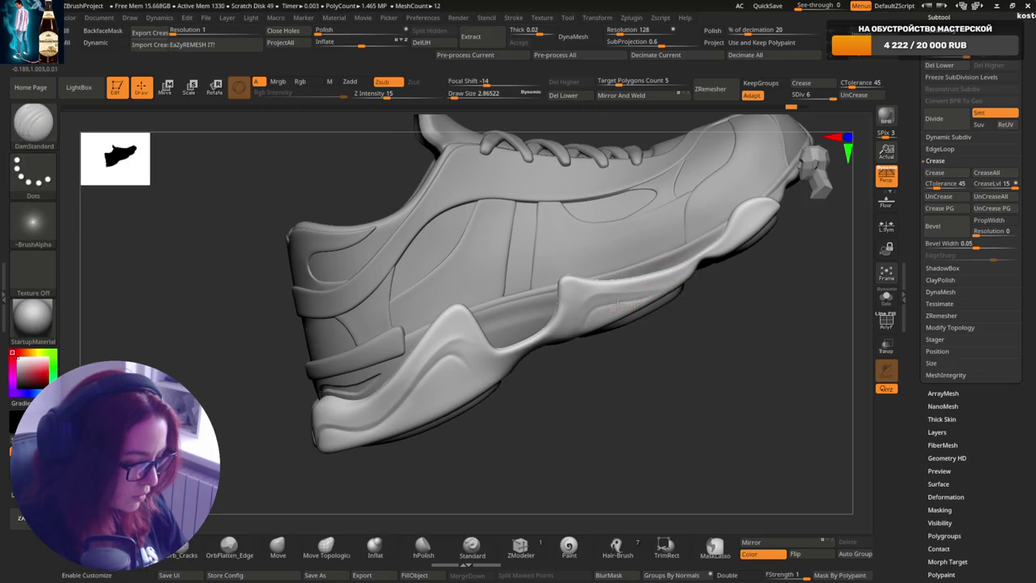
pyautogui.moveTo(696, 263)
pyautogui.keyDown('shift'); pyautogui.mouseDown()
pyautogui.moveTo(654, 294)
pyautogui.moveTo(608, 303)
pyautogui.mouseUp(); pyautogui.keyUp('shift')
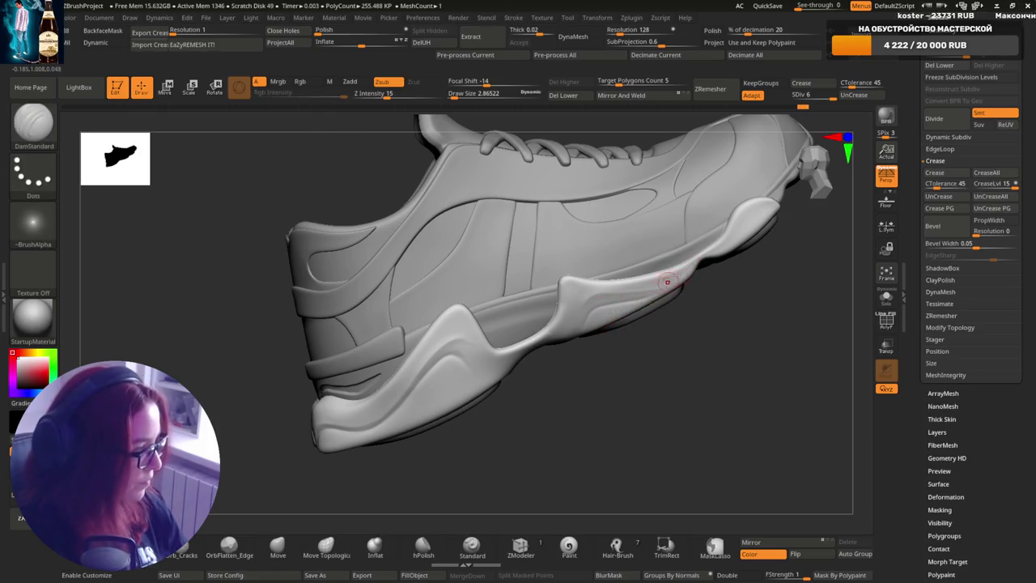
pyautogui.moveTo(664, 278)
pyautogui.mouseDown(button='right')
pyautogui.moveTo(599, 313)
pyautogui.moveTo(663, 307)
pyautogui.mouseUp(button='right')
pyautogui.click(277, 546)
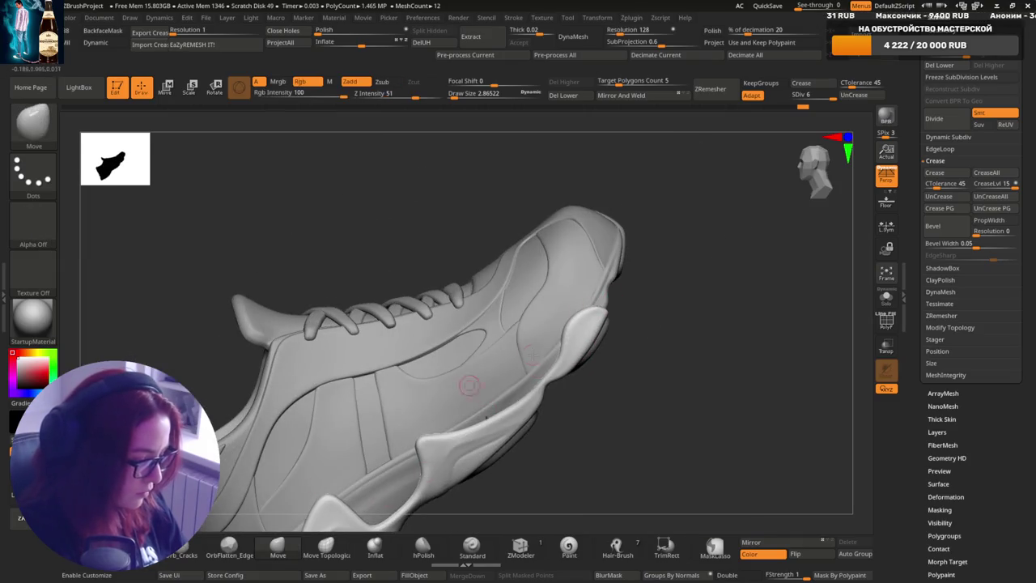
# - Pull a rounded bulge out of the heel panel with the Move brush
pyautogui.press('s')
pyautogui.moveTo(592, 332); pyautogui.dragTo(559, 352)
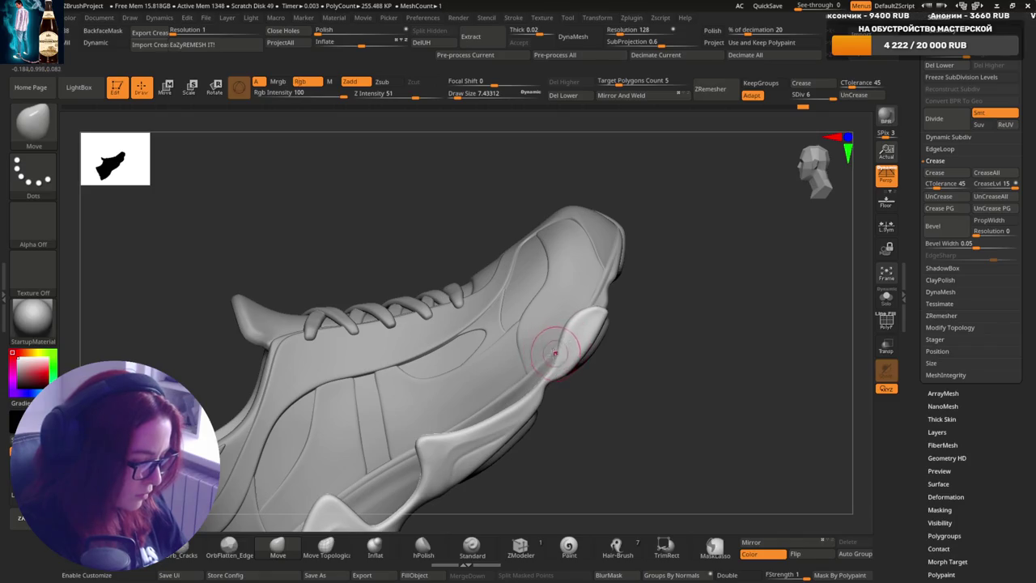
pyautogui.moveTo(606, 311)
pyautogui.mouseDown()
pyautogui.moveTo(559, 332)
pyautogui.moveTo(594, 349)
pyautogui.moveTo(585, 362)
pyautogui.mouseUp()
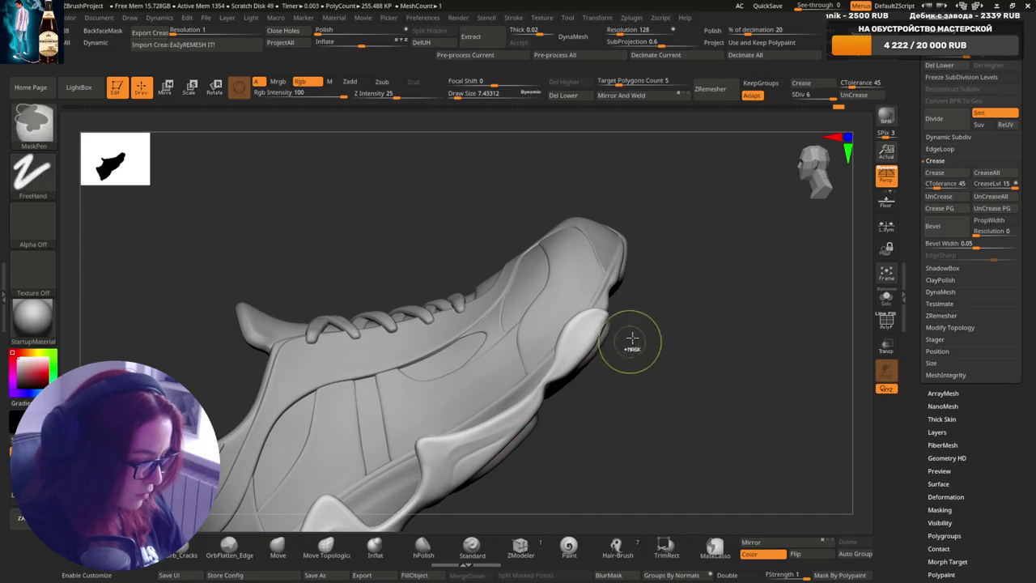
# - Shrink the brush to about 2.37 and carve detail lines into the heel bump
pyautogui.press('s')
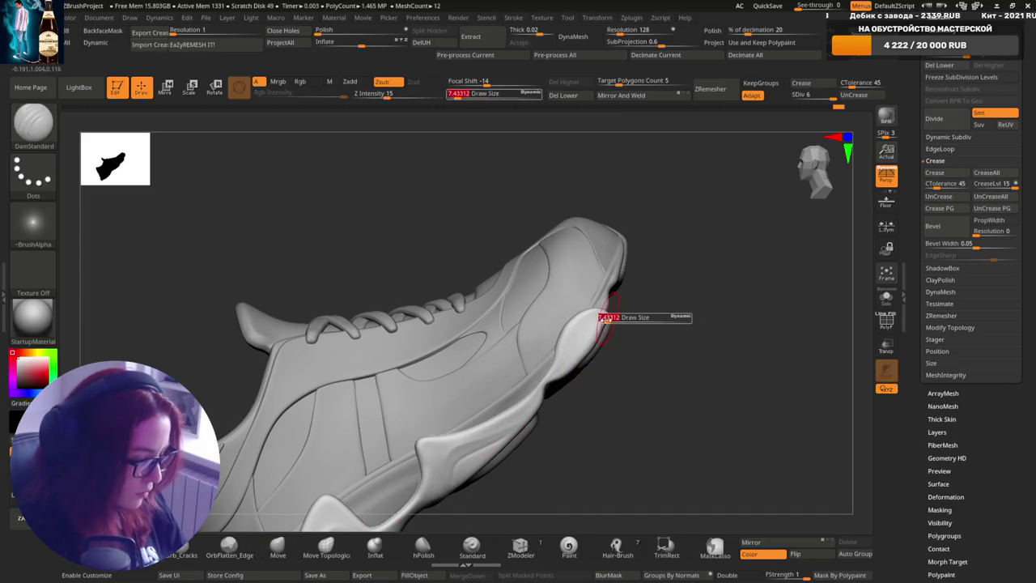
pyautogui.moveTo(666, 319); pyautogui.dragTo(647, 319)
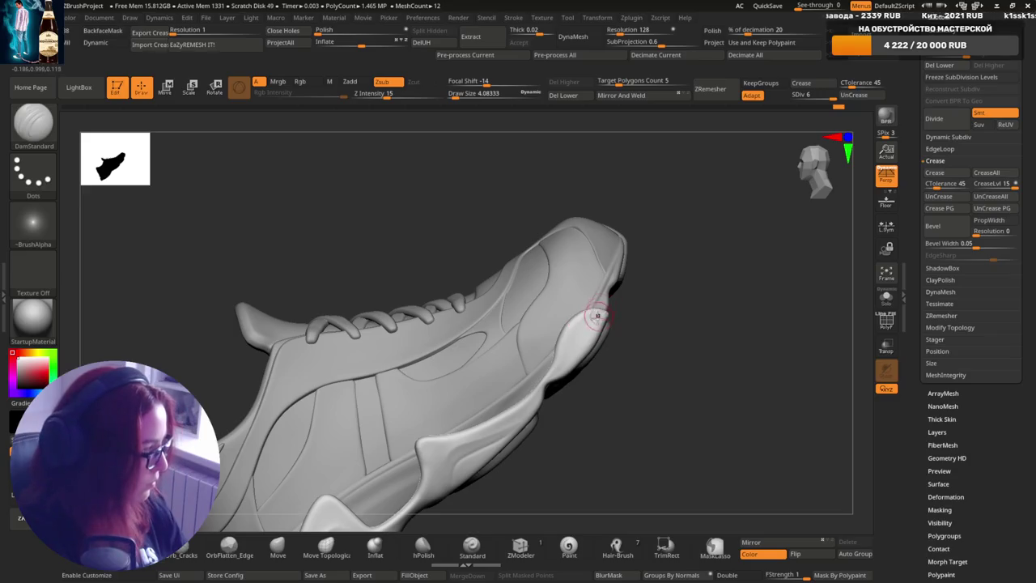
pyautogui.moveTo(663, 313)
pyautogui.mouseDown(button='right')
pyautogui.moveTo(599, 320)
pyautogui.moveTo(600, 343)
pyautogui.moveTo(605, 316)
pyautogui.mouseUp(button='right')
pyautogui.press('s')
pyautogui.click(599, 320)
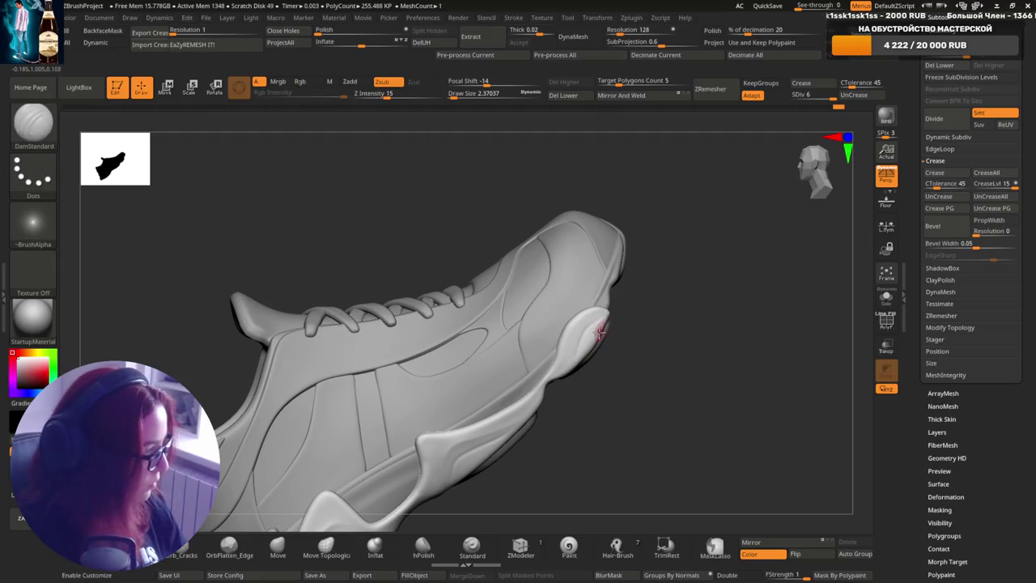
pyautogui.moveTo(608, 325); pyautogui.dragTo(606, 317, button='right')
pyautogui.moveTo(572, 374); pyautogui.dragTo(604, 315, button='right')
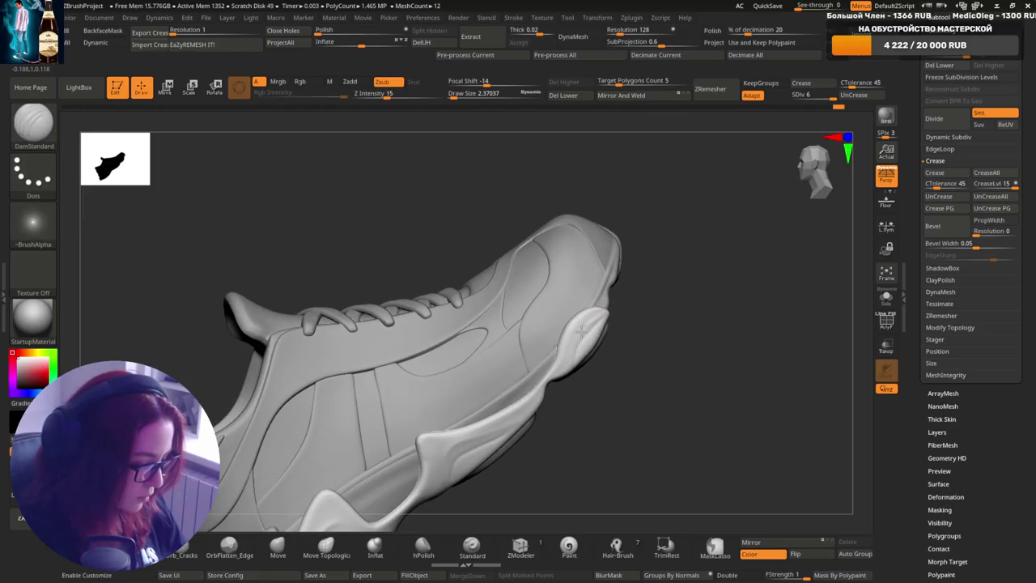
pyautogui.moveTo(608, 342)
pyautogui.mouseDown(button='right')
pyautogui.moveTo(617, 292)
pyautogui.moveTo(659, 342)
pyautogui.moveTo(624, 342)
pyautogui.moveTo(689, 336)
pyautogui.moveTo(629, 324)
pyautogui.moveTo(645, 324)
pyautogui.mouseUp(button='right')
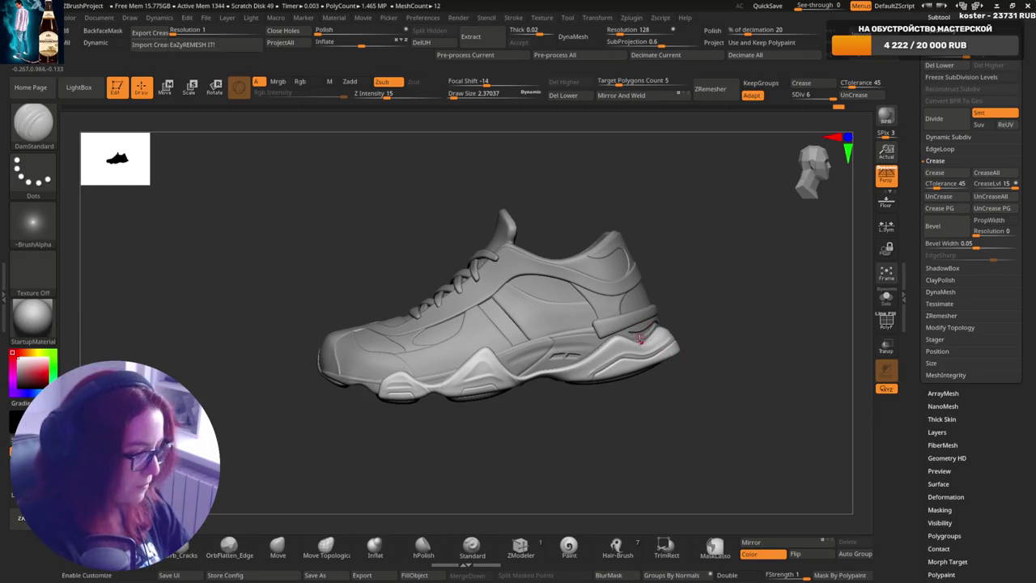
# - Make Subtool 11 TempCrease active and zoom in around the heel
pyautogui.keyDown('alt'); pyautogui.click(636, 336); pyautogui.keyUp('alt')
pyautogui.scroll(2, 623, 328)
pyautogui.scroll(3, 607, 322)
pyautogui.scroll(2, 596, 317)
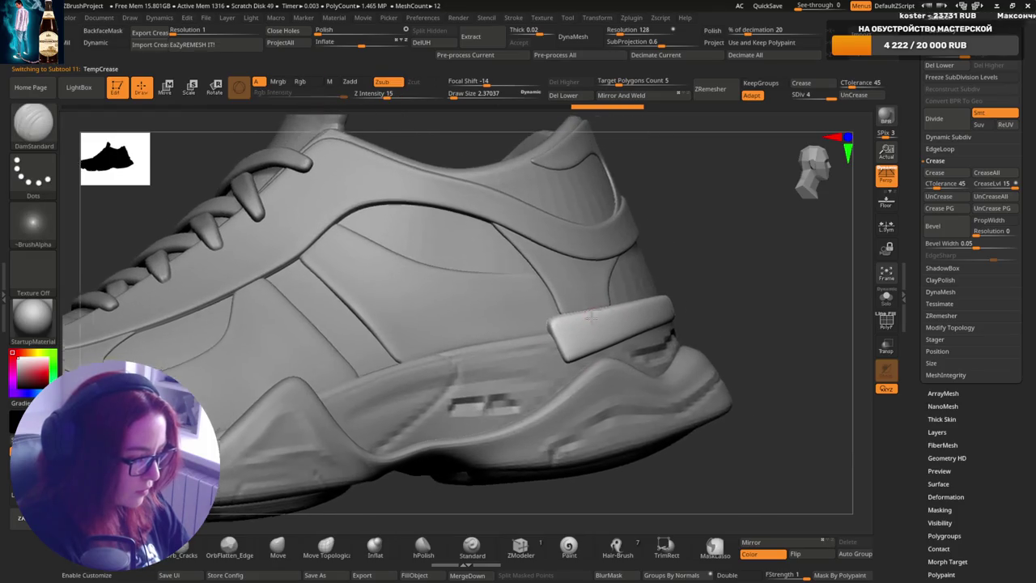
pyautogui.moveTo(606, 305)
pyautogui.mouseDown(button='right')
pyautogui.moveTo(608, 321)
pyautogui.moveTo(624, 313)
pyautogui.mouseUp(button='right')
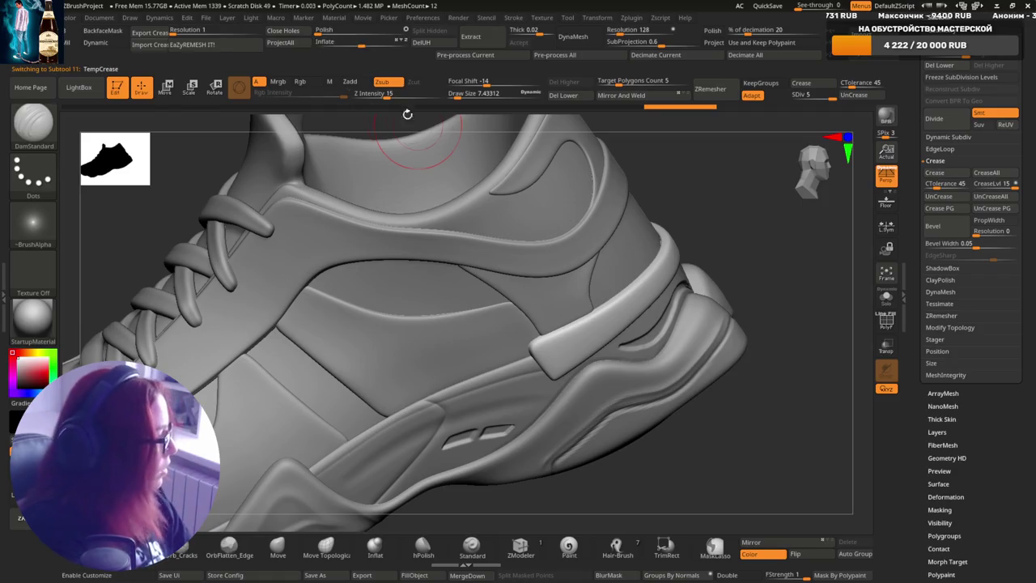
# - Pick the Standard brush with Zadd, lower draw size to about 4.08, and isolate the part with Solo
pyautogui.click(472, 546)
pyautogui.press('s')
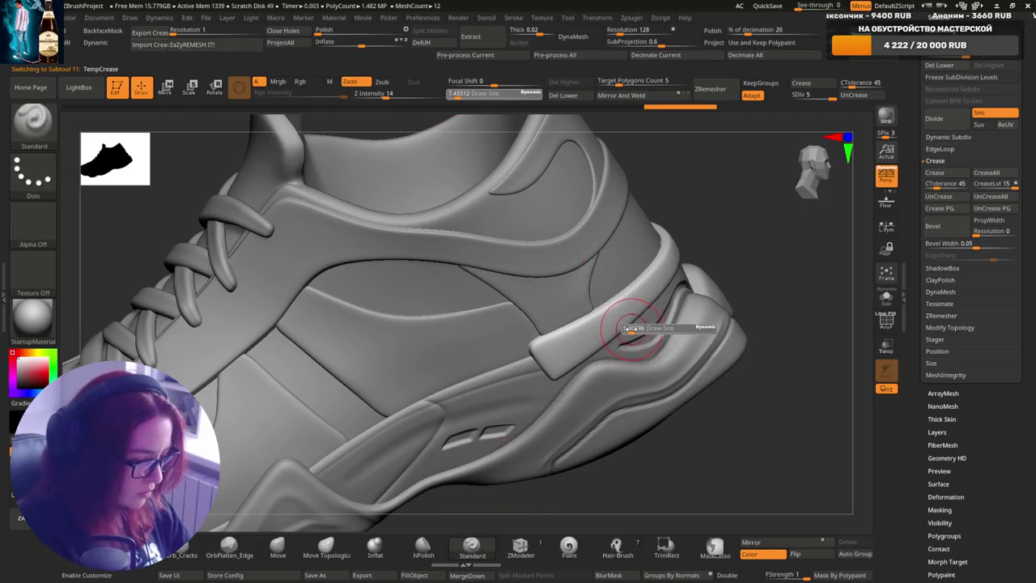
pyautogui.moveTo(631, 328); pyautogui.dragTo(624, 324)
pyautogui.moveTo(624, 323)
pyautogui.mouseDown(button='right')
pyautogui.moveTo(553, 366)
pyautogui.moveTo(528, 360)
pyautogui.mouseUp(button='right')
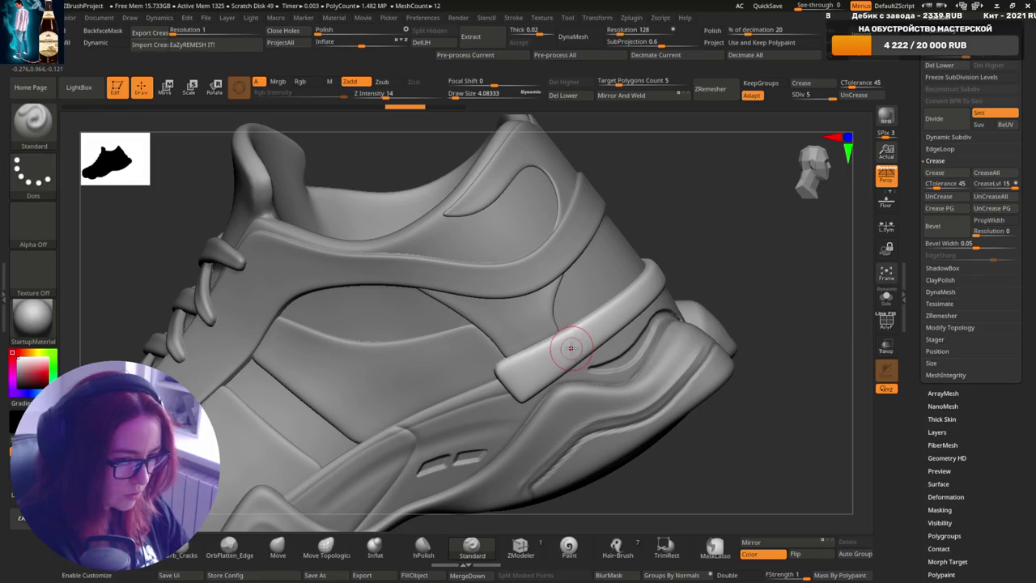
pyautogui.press('s')
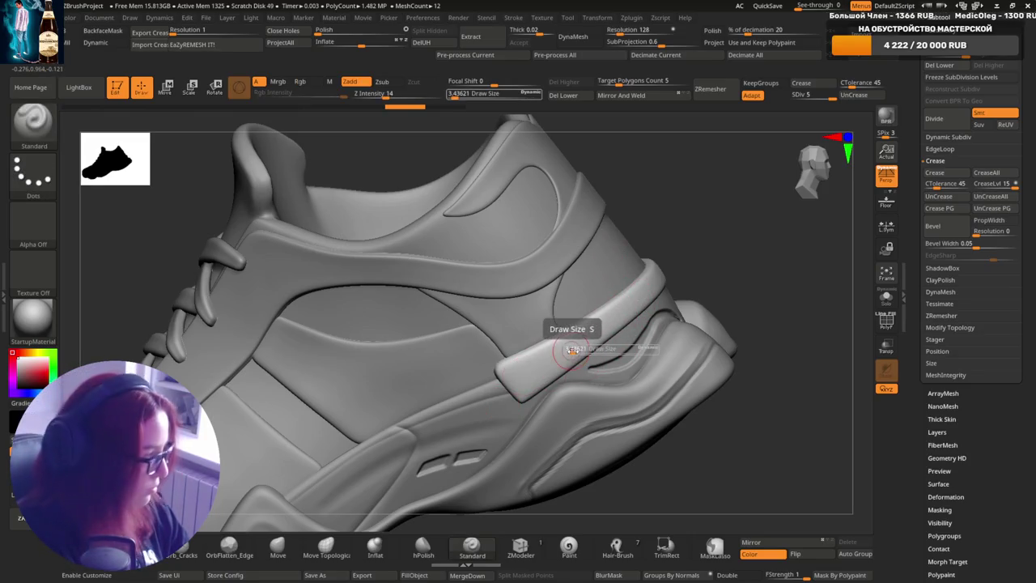
pyautogui.moveTo(567, 368); pyautogui.dragTo(552, 361, button='right')
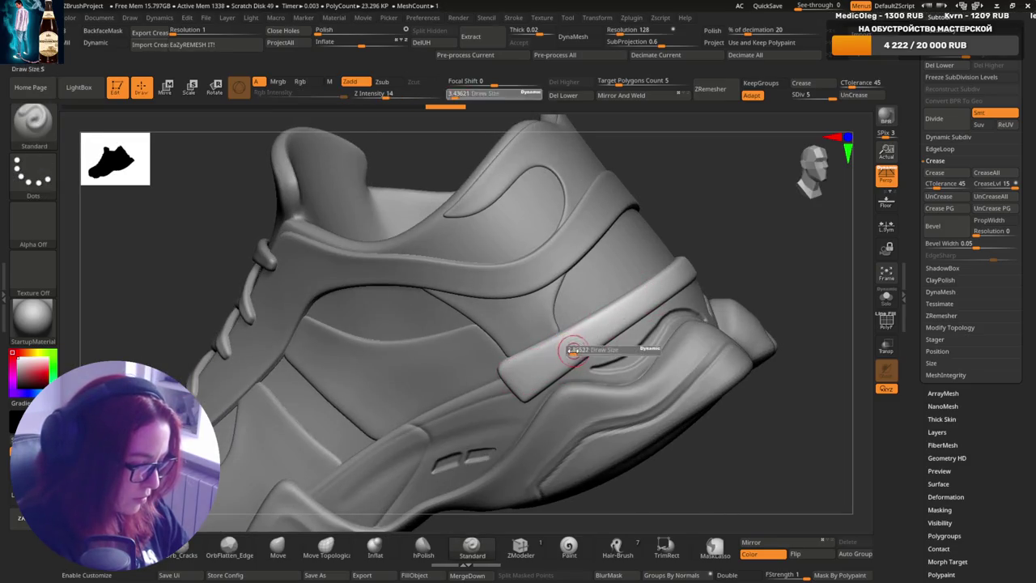
pyautogui.scroll(2, 571, 349)
pyautogui.scroll(-1, 567, 342)
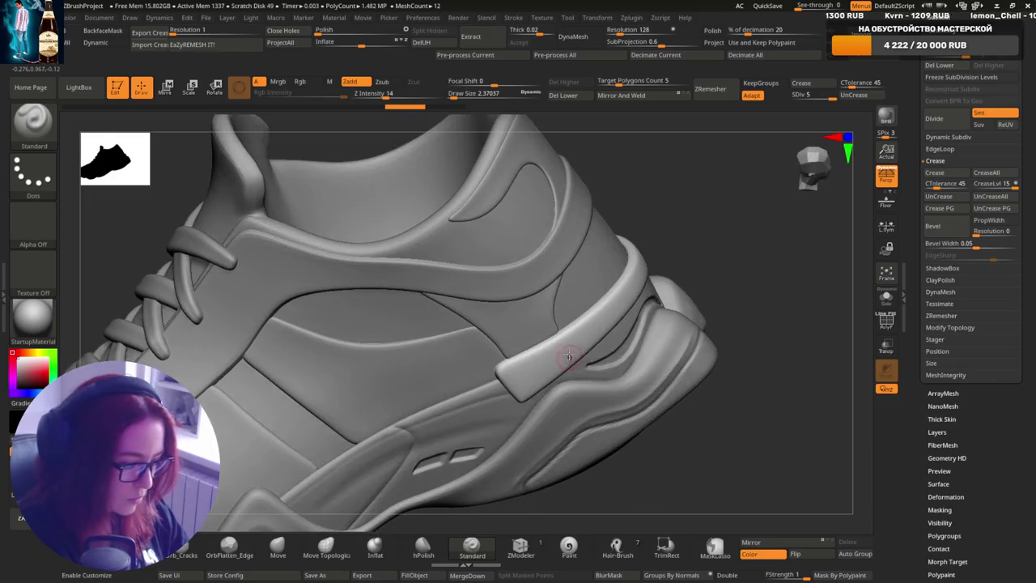
pyautogui.scroll(-1, 557, 357)
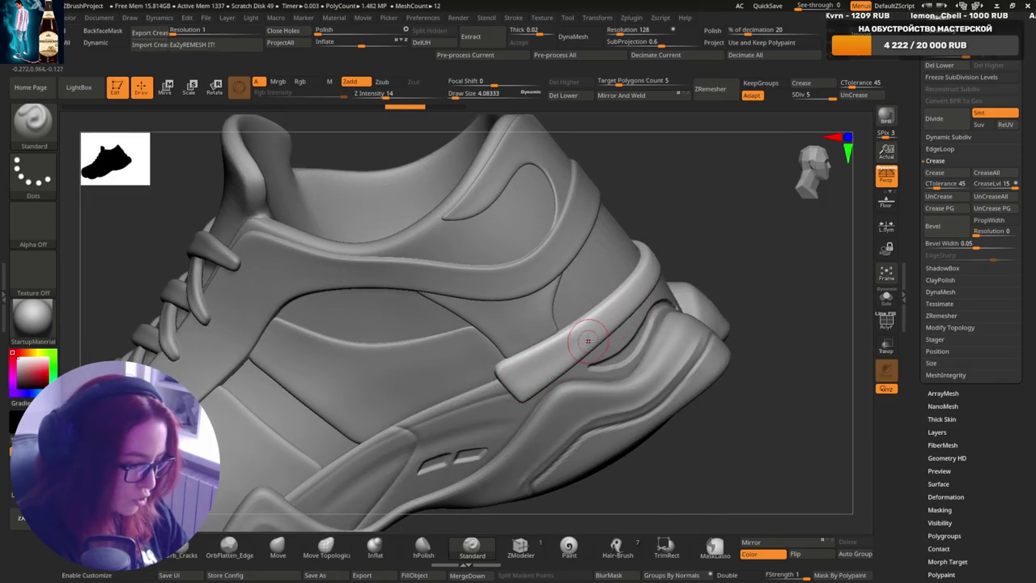
pyautogui.scroll(1, 587, 346)
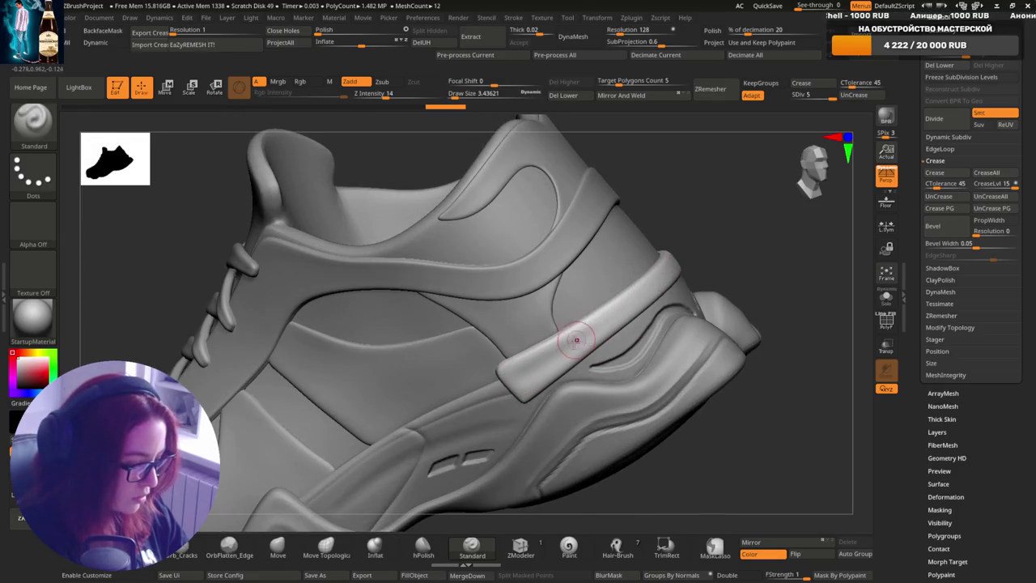
pyautogui.scroll(1, 643, 235)
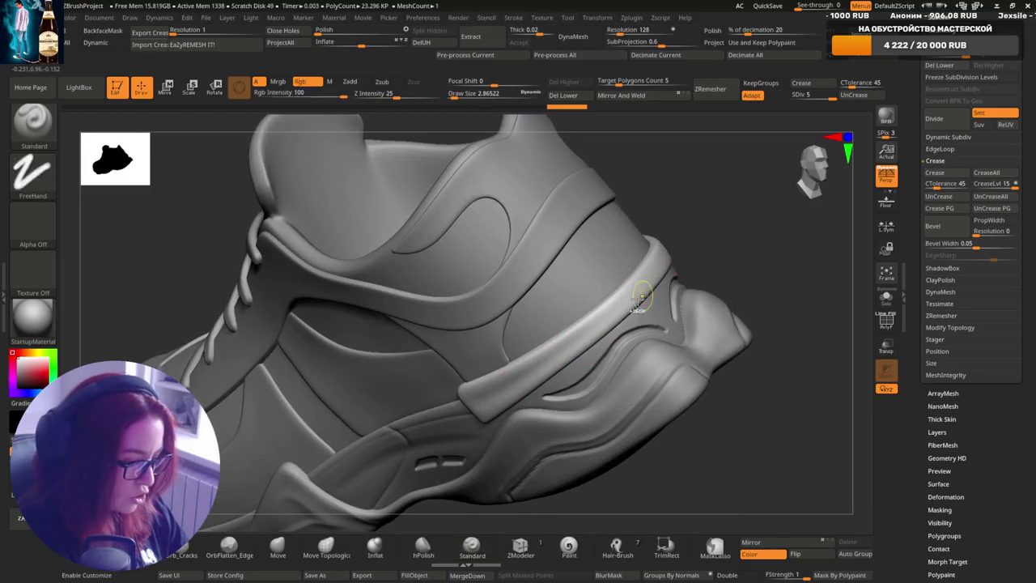
pyautogui.keyDown('shift'); pyautogui.moveTo(672, 267); pyautogui.dragTo(696, 298); pyautogui.keyUp('shift')
pyautogui.moveTo(632, 289)
pyautogui.mouseDown(button='right')
pyautogui.moveTo(559, 346)
pyautogui.moveTo(593, 352)
pyautogui.moveTo(635, 288)
pyautogui.mouseUp(button='right')
pyautogui.press('s')
pyautogui.moveTo(635, 287); pyautogui.dragTo(629, 288)
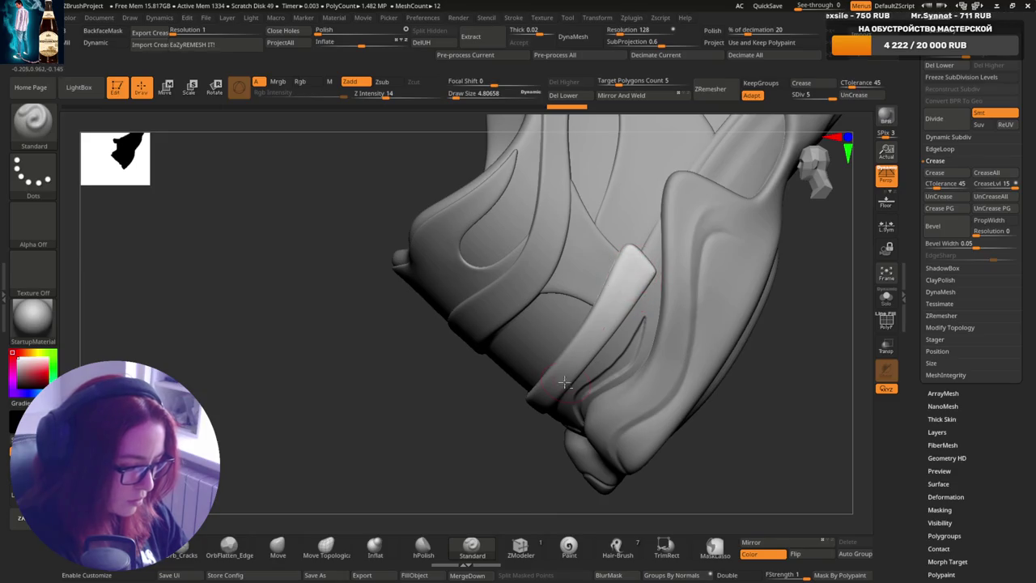
pyautogui.moveTo(577, 357); pyautogui.dragTo(620, 279, button='right')
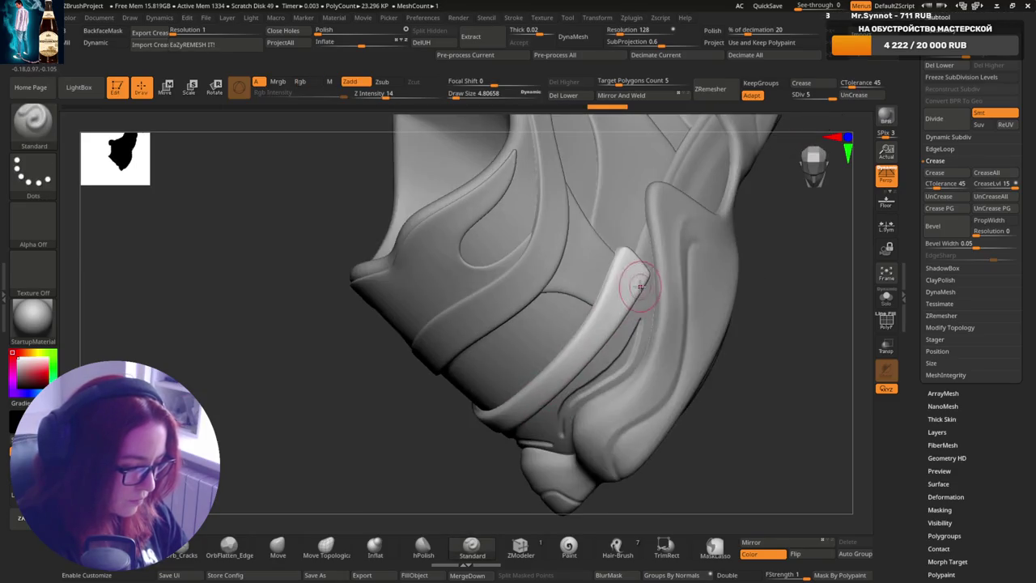
pyautogui.press('s')
pyautogui.moveTo(639, 286); pyautogui.dragTo(631, 286)
pyautogui.moveTo(632, 286); pyautogui.dragTo(637, 269, button='right')
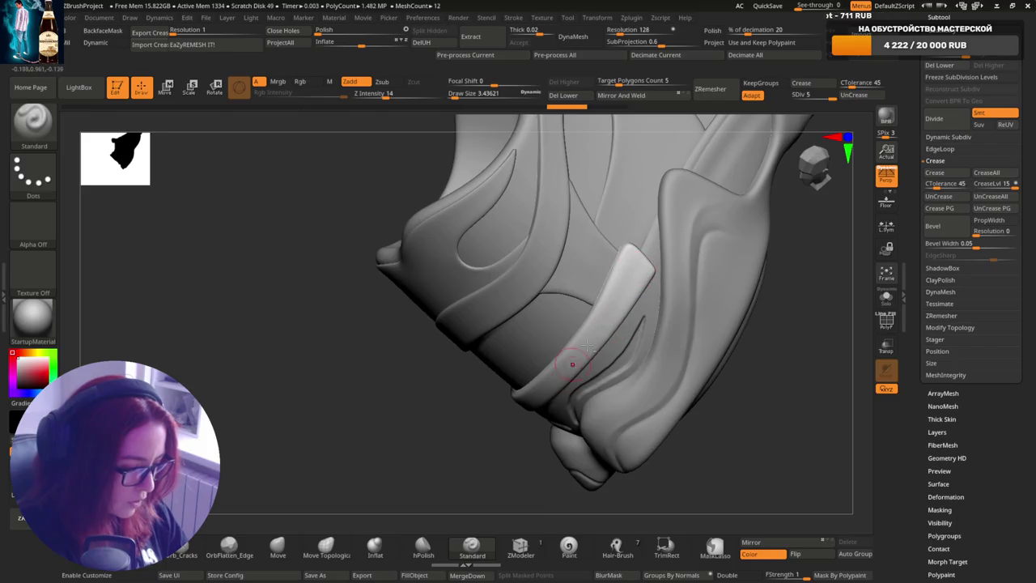
pyautogui.moveTo(573, 364); pyautogui.dragTo(634, 271, button='right')
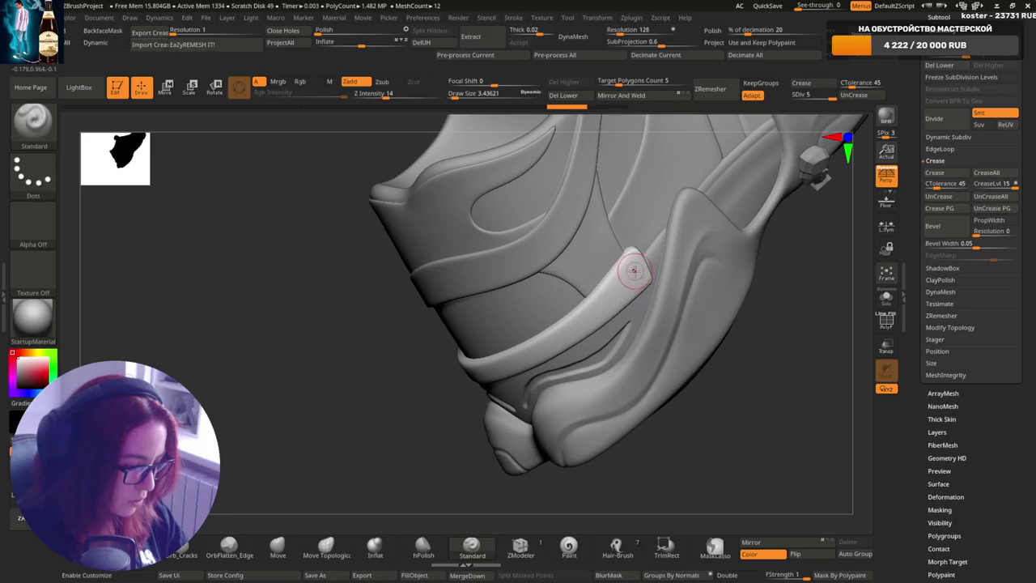
pyautogui.moveTo(574, 327); pyautogui.dragTo(579, 334, button='right')
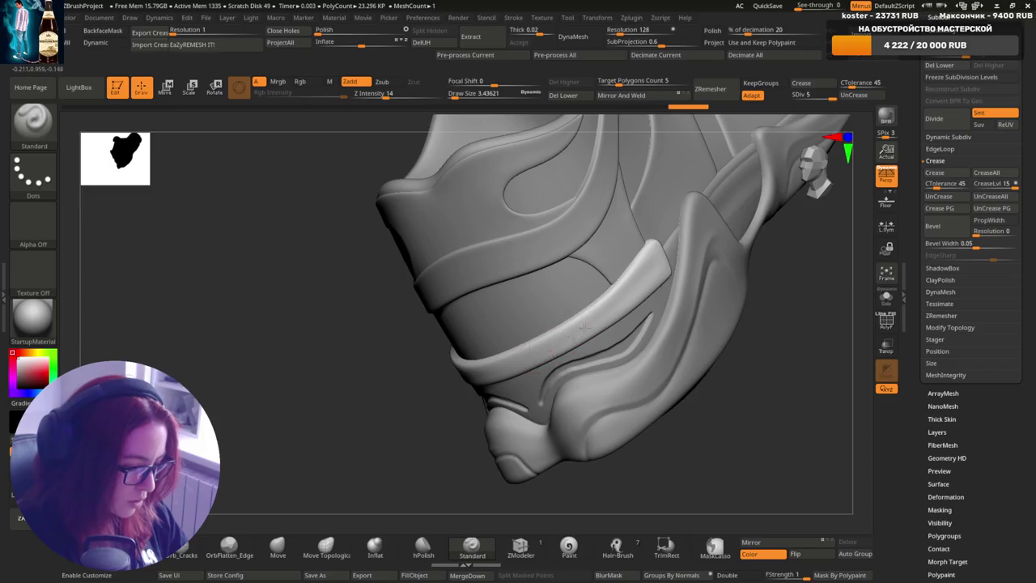
pyautogui.moveTo(555, 342)
pyautogui.mouseDown(button='right')
pyautogui.moveTo(599, 323)
pyautogui.moveTo(517, 361)
pyautogui.mouseUp(button='right')
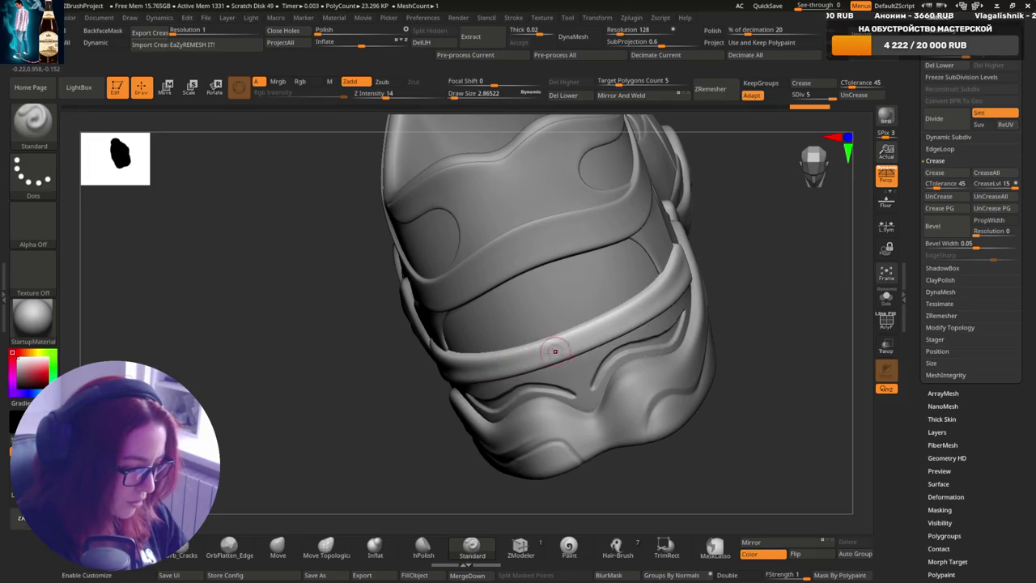
pyautogui.moveTo(654, 300); pyautogui.dragTo(596, 330, button='right')
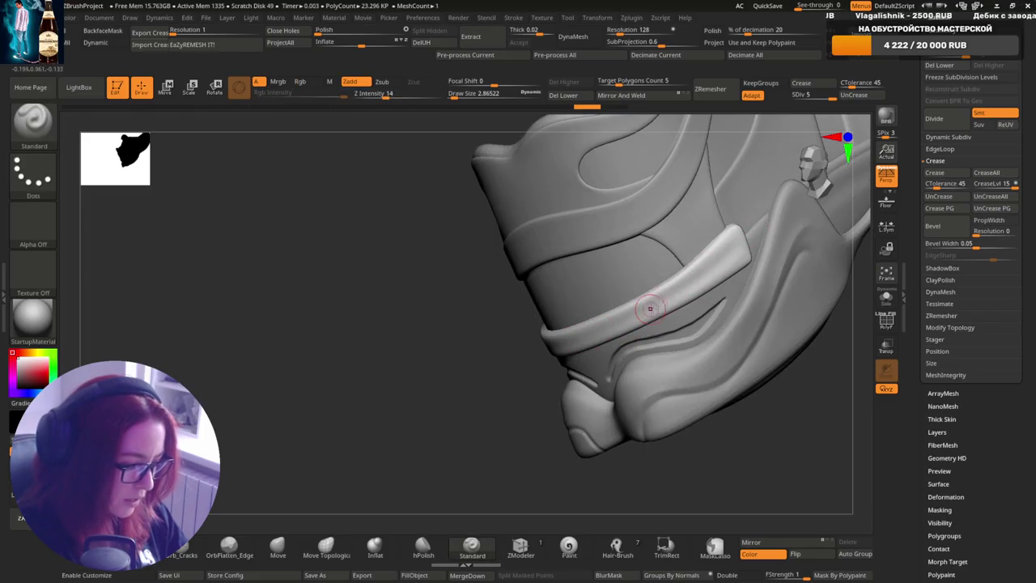
pyautogui.hotkey('ctrl', 'shift', 's')
pyautogui.moveTo(631, 366)
pyautogui.mouseDown(button='right')
pyautogui.moveTo(659, 304)
pyautogui.moveTo(639, 285)
pyautogui.mouseUp(button='right')
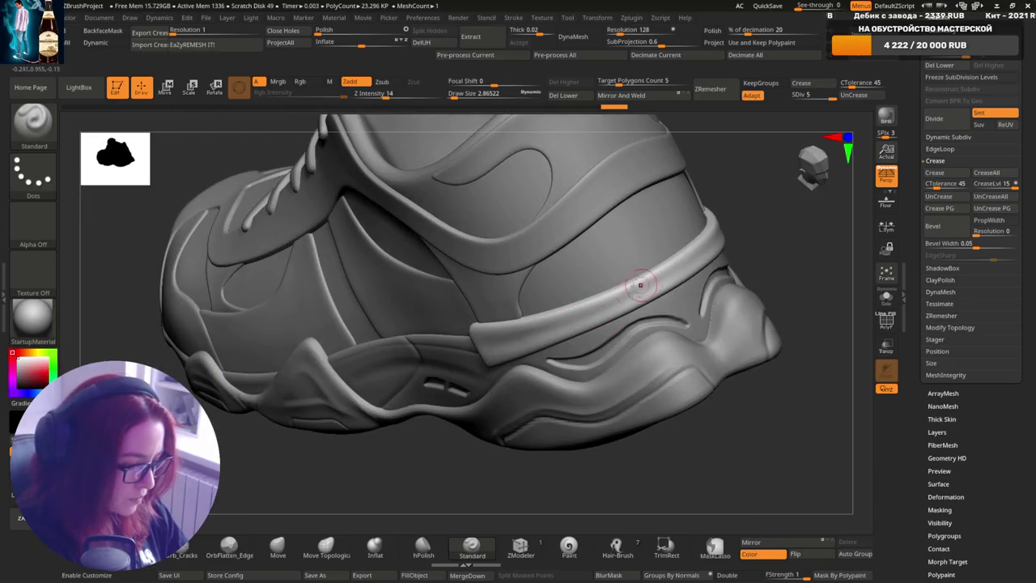
pyautogui.moveTo(706, 247)
pyautogui.mouseDown(button='right')
pyautogui.moveTo(625, 296)
pyautogui.moveTo(555, 300)
pyautogui.moveTo(634, 356)
pyautogui.moveTo(559, 333)
pyautogui.mouseUp(button='right')
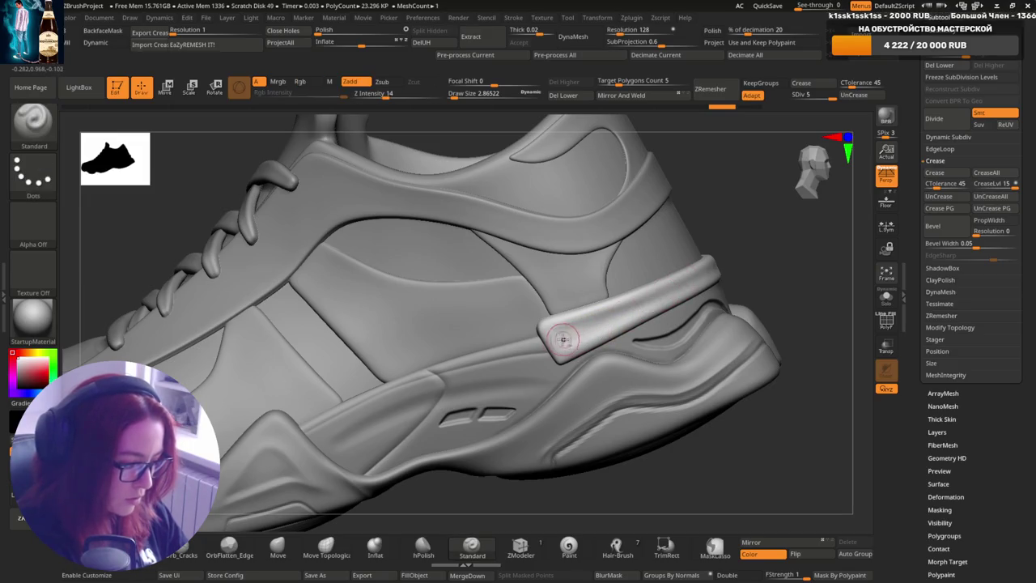
pyautogui.moveTo(660, 306)
pyautogui.mouseDown(button='right')
pyautogui.moveTo(666, 278)
pyautogui.moveTo(729, 243)
pyautogui.moveTo(694, 248)
pyautogui.moveTo(680, 324)
pyautogui.mouseUp(button='right')
pyautogui.moveTo(695, 280)
pyautogui.mouseDown(button='right')
pyautogui.moveTo(678, 284)
pyautogui.moveTo(707, 284)
pyautogui.moveTo(706, 296)
pyautogui.moveTo(705, 270)
pyautogui.mouseUp(button='right')
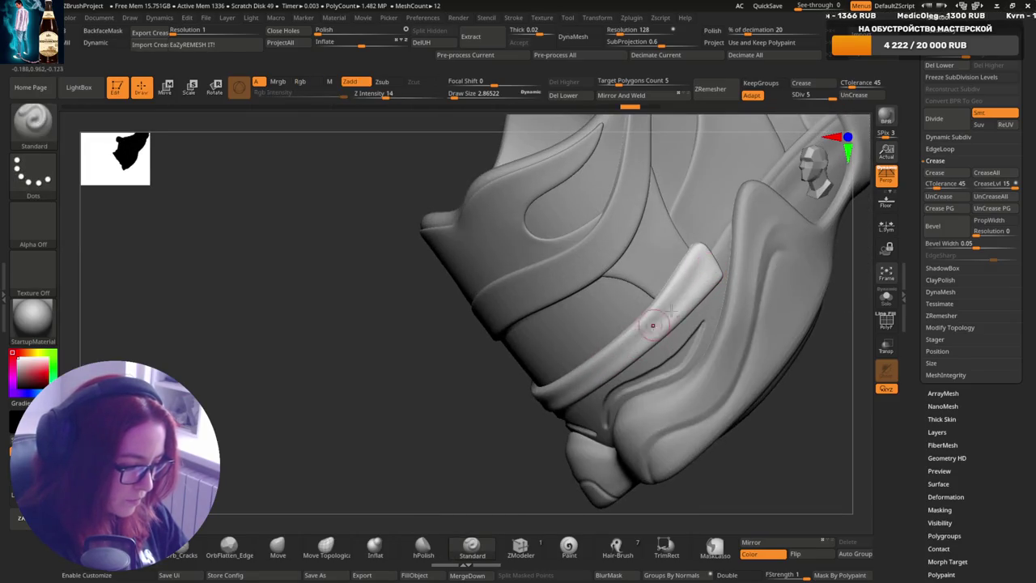
pyautogui.moveTo(672, 311); pyautogui.dragTo(701, 277, button='right')
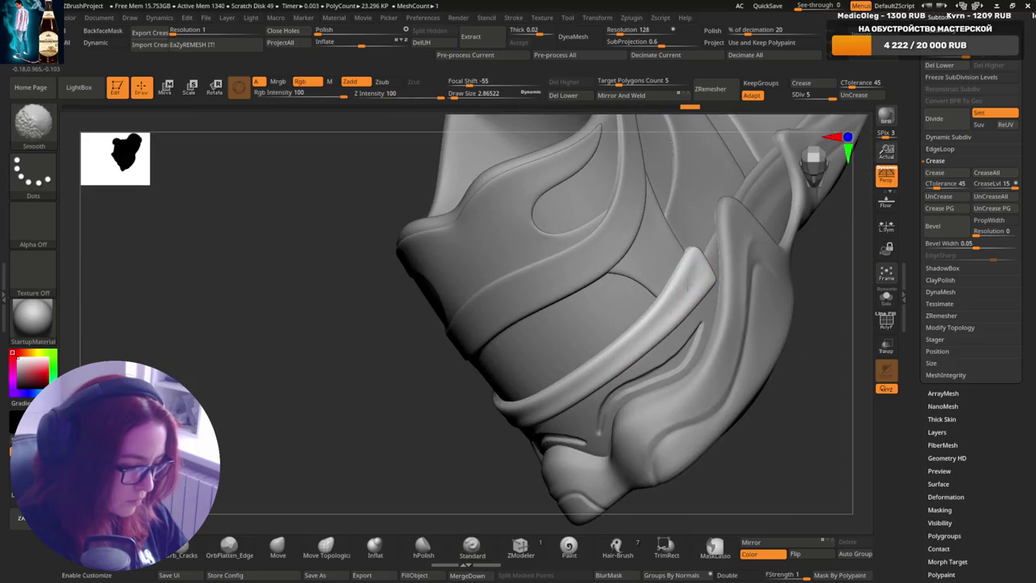
pyautogui.moveTo(658, 316); pyautogui.dragTo(694, 288, button='right')
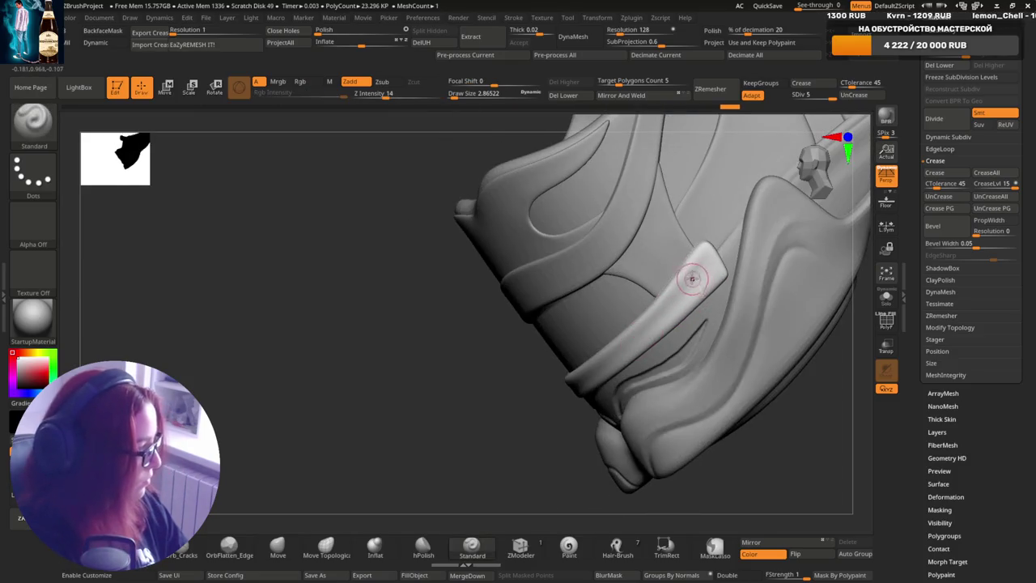
pyautogui.moveTo(654, 324)
pyautogui.mouseDown(button='right')
pyautogui.moveTo(731, 254)
pyautogui.moveTo(599, 371)
pyautogui.moveTo(497, 565)
pyautogui.mouseUp(button='right')
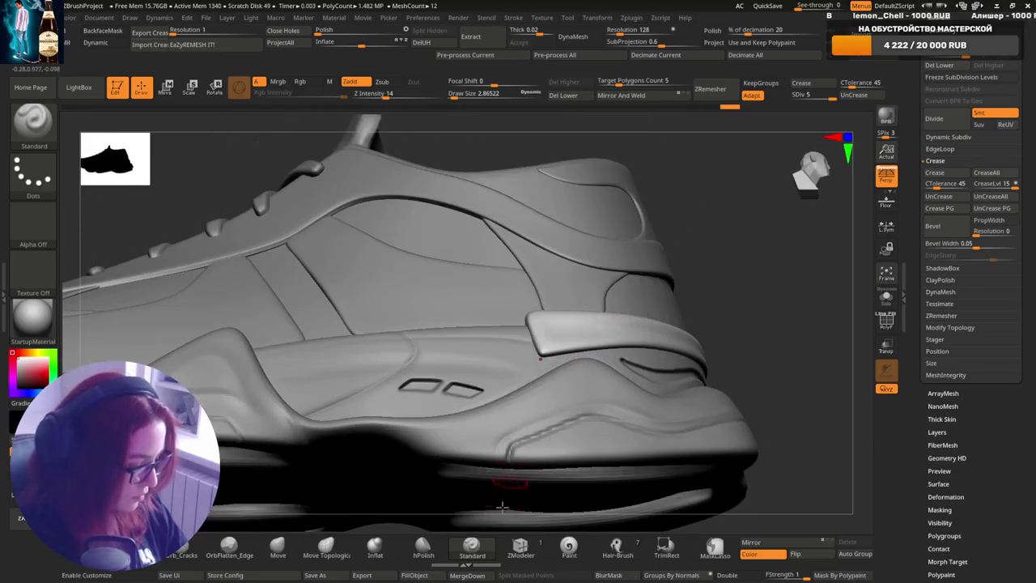
pyautogui.moveTo(538, 358)
pyautogui.mouseDown(button='right')
pyautogui.moveTo(456, 308)
pyautogui.moveTo(548, 318)
pyautogui.mouseUp(button='right')
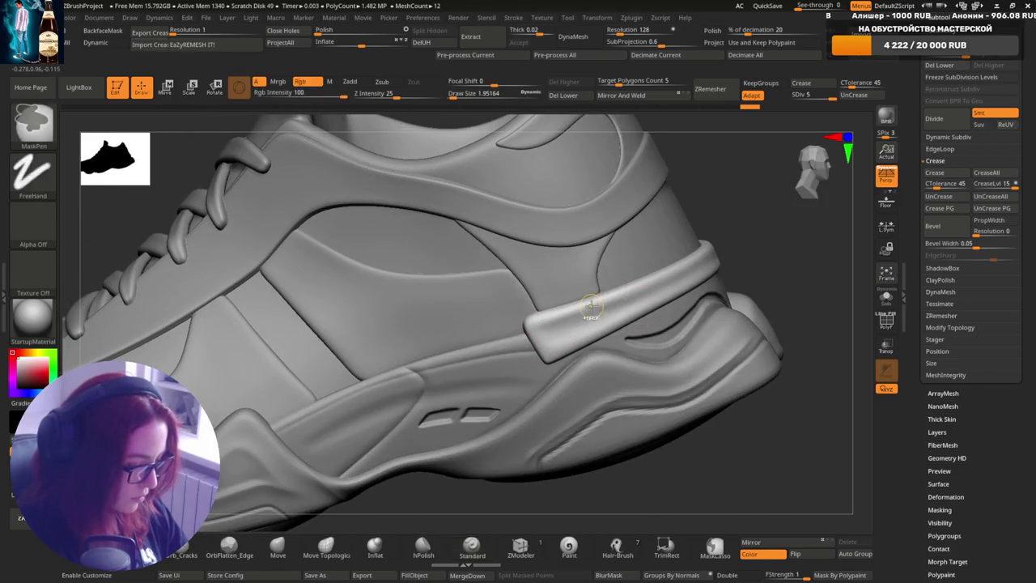
# - Lower draw size to about 1.34 and stroke along the heel strap ridge
pyautogui.press('s')
pyautogui.moveTo(631, 307)
pyautogui.mouseDown()
pyautogui.moveTo(567, 312)
pyautogui.moveTo(591, 301)
pyautogui.mouseUp()
pyautogui.moveTo(686, 259); pyautogui.dragTo(571, 326, button='right')
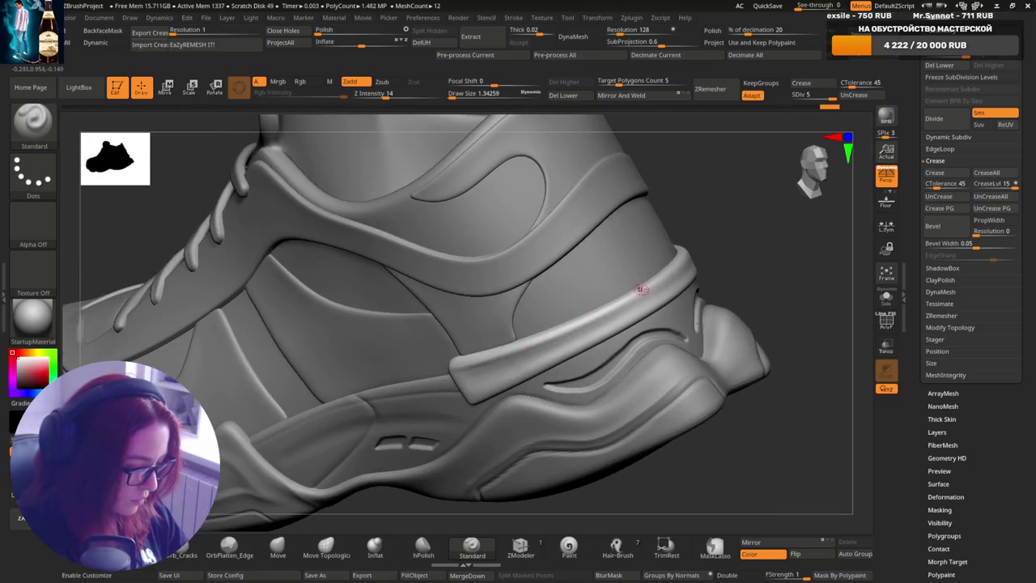
pyautogui.moveTo(641, 289)
pyautogui.mouseDown(button='right')
pyautogui.moveTo(648, 300)
pyautogui.moveTo(567, 348)
pyautogui.mouseUp(button='right')
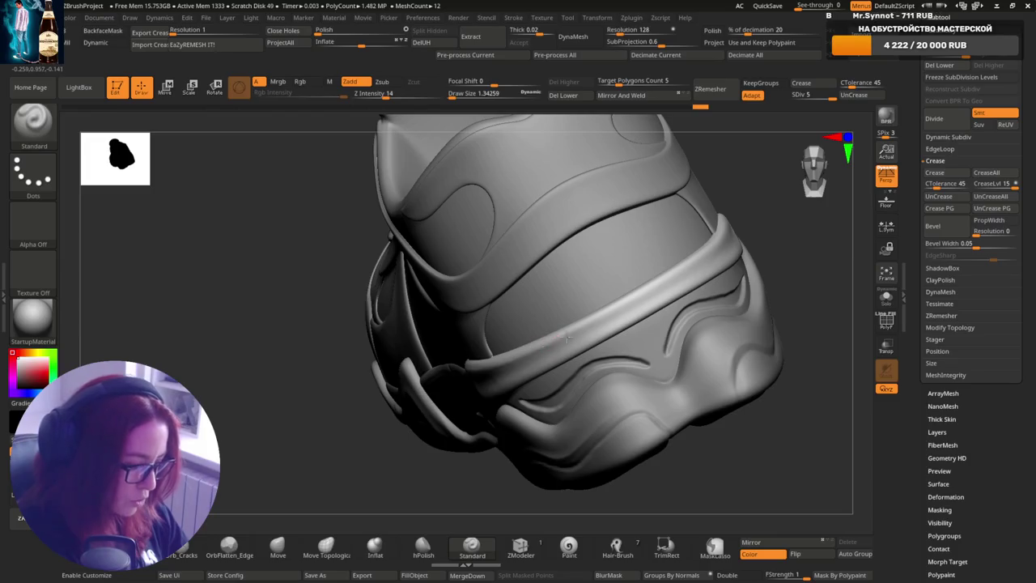
pyautogui.moveTo(567, 338); pyautogui.dragTo(549, 343)
pyautogui.moveTo(654, 284); pyautogui.dragTo(567, 335)
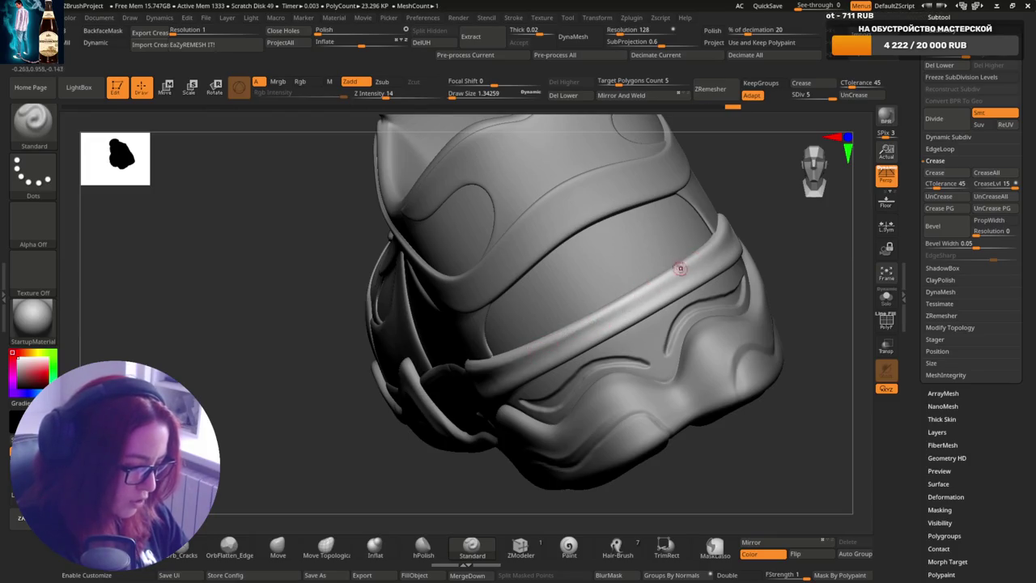
# - Orbit around the strap, toe and laces to check the refined ridge
pyautogui.moveTo(680, 268); pyautogui.dragTo(583, 334, button='right')
pyautogui.moveTo(667, 284); pyautogui.dragTo(592, 343, button='right')
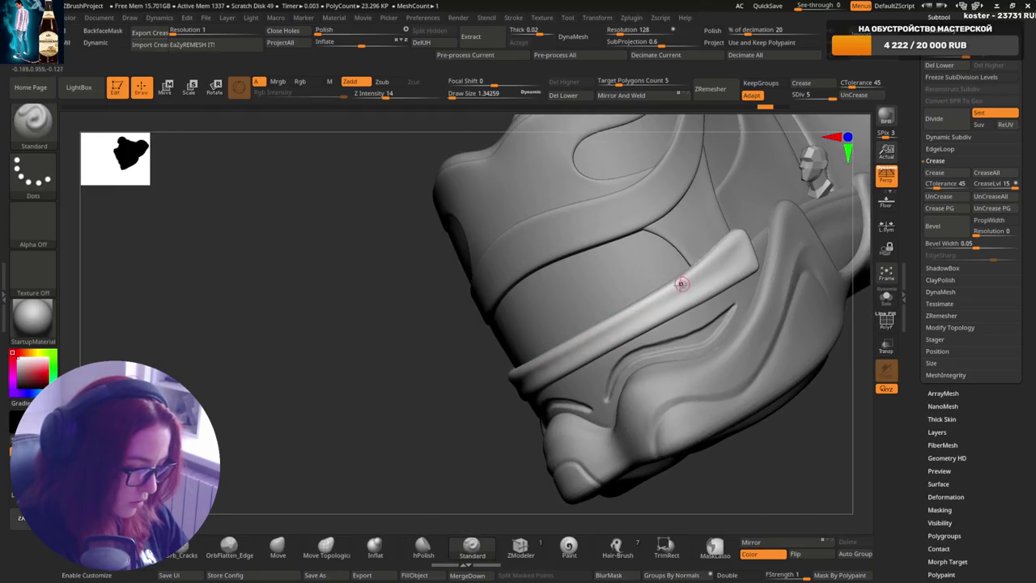
pyautogui.moveTo(681, 283)
pyautogui.mouseDown(button='right')
pyautogui.moveTo(693, 222)
pyautogui.moveTo(578, 354)
pyautogui.mouseUp(button='right')
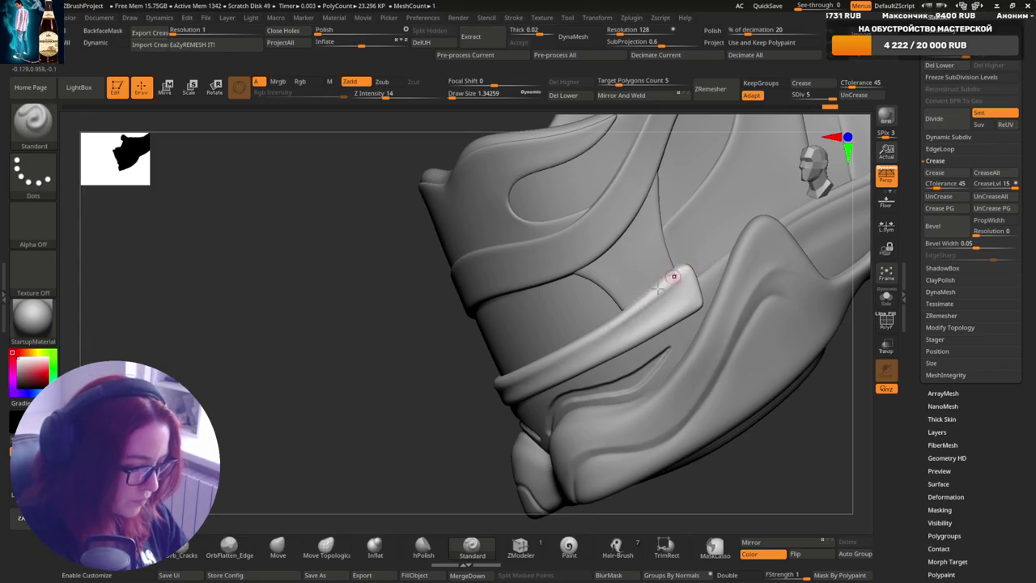
pyautogui.moveTo(670, 282)
pyautogui.mouseDown(button='right')
pyautogui.moveTo(638, 310)
pyautogui.moveTo(694, 301)
pyautogui.moveTo(642, 308)
pyautogui.mouseUp(button='right')
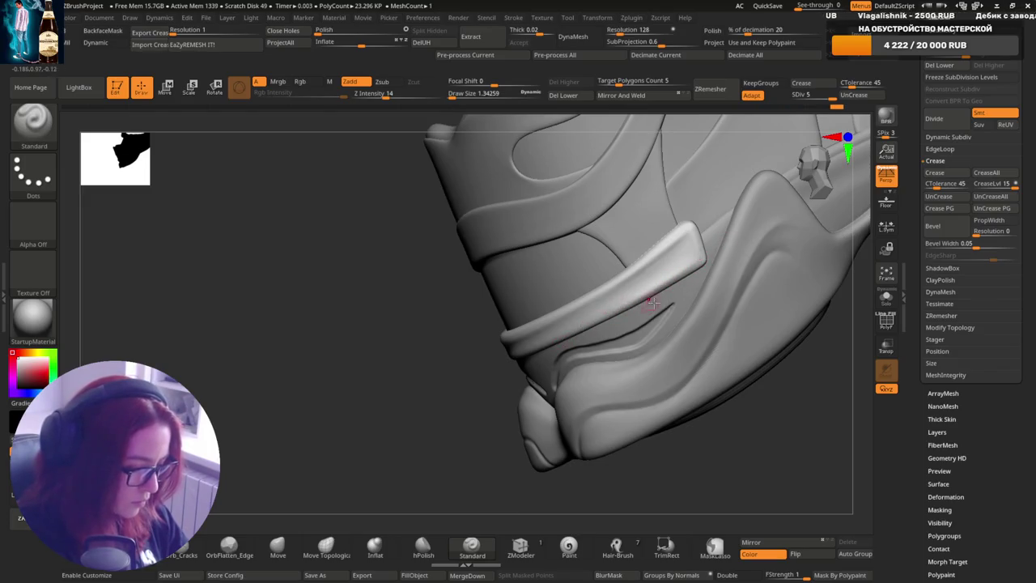
pyautogui.moveTo(653, 302); pyautogui.dragTo(665, 275, button='right')
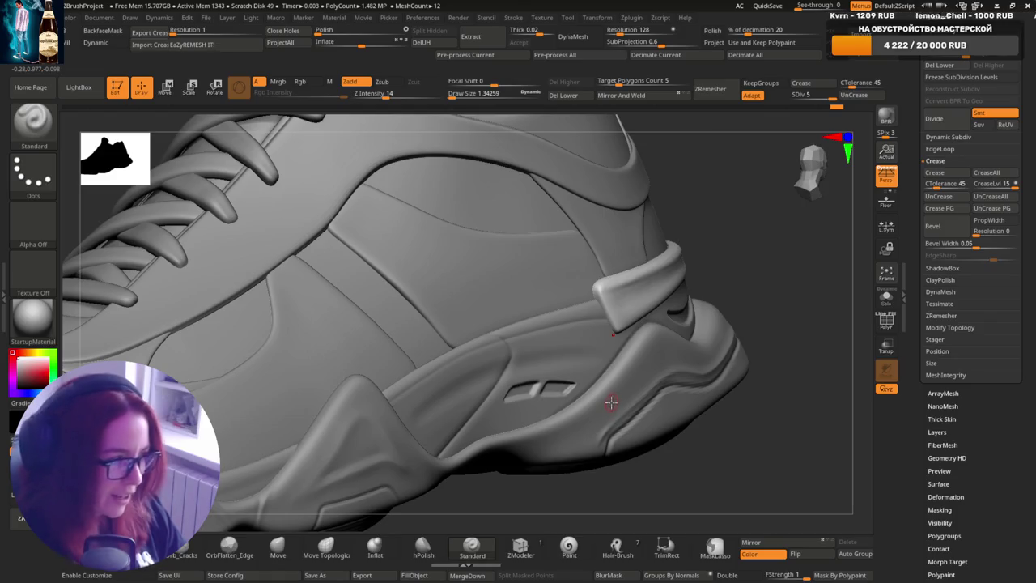
# - Orbit the shoe to inspect the heel strap and upper from several angles
pyautogui.moveTo(621, 335)
pyautogui.mouseDown(button='right')
pyautogui.moveTo(628, 286)
pyautogui.moveTo(597, 296)
pyautogui.moveTo(598, 286)
pyautogui.moveTo(566, 306)
pyautogui.moveTo(636, 317)
pyautogui.mouseUp(button='right')
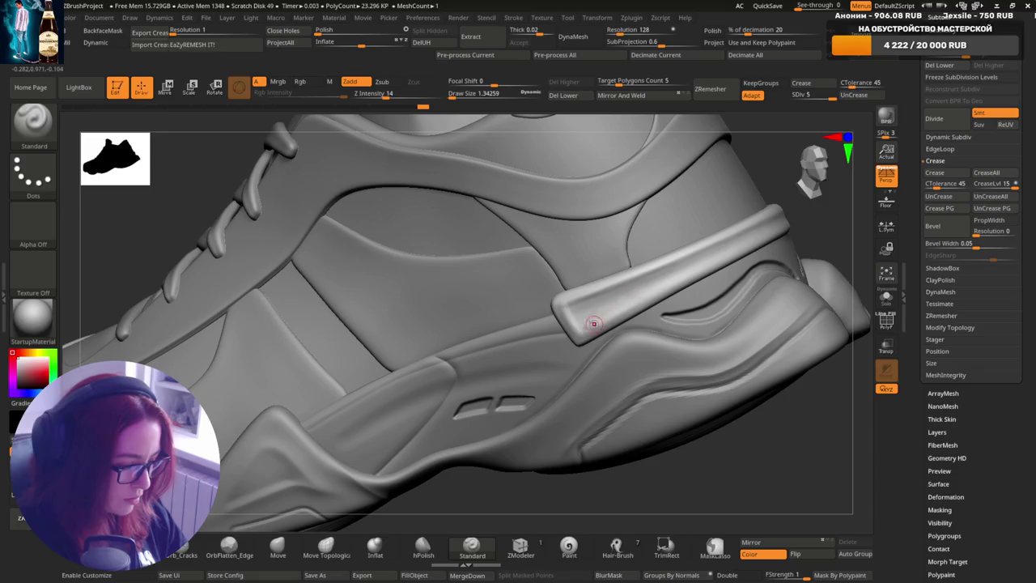
pyautogui.moveTo(656, 300); pyautogui.dragTo(587, 335, button='right')
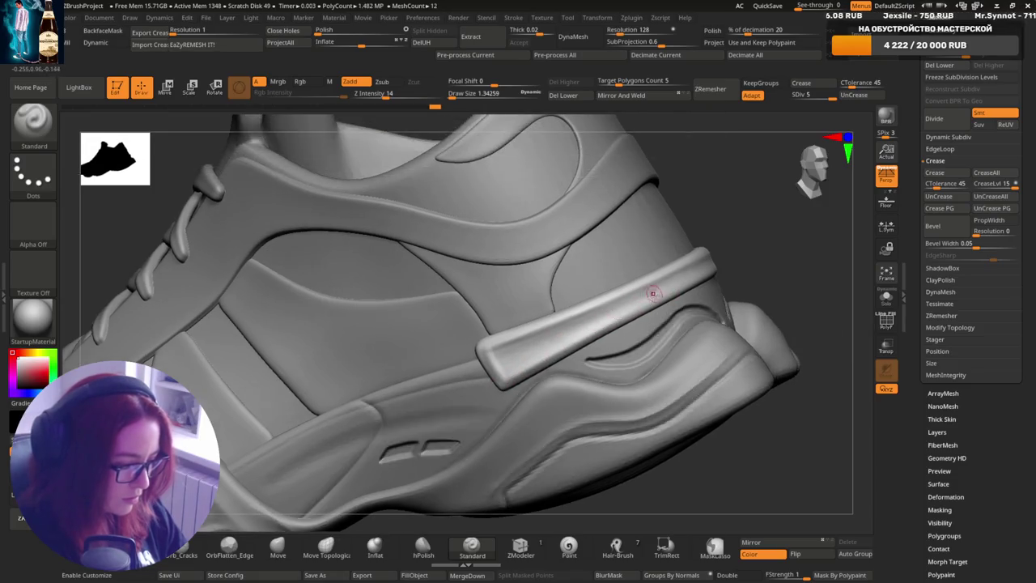
pyautogui.moveTo(738, 263); pyautogui.dragTo(694, 300, button='right')
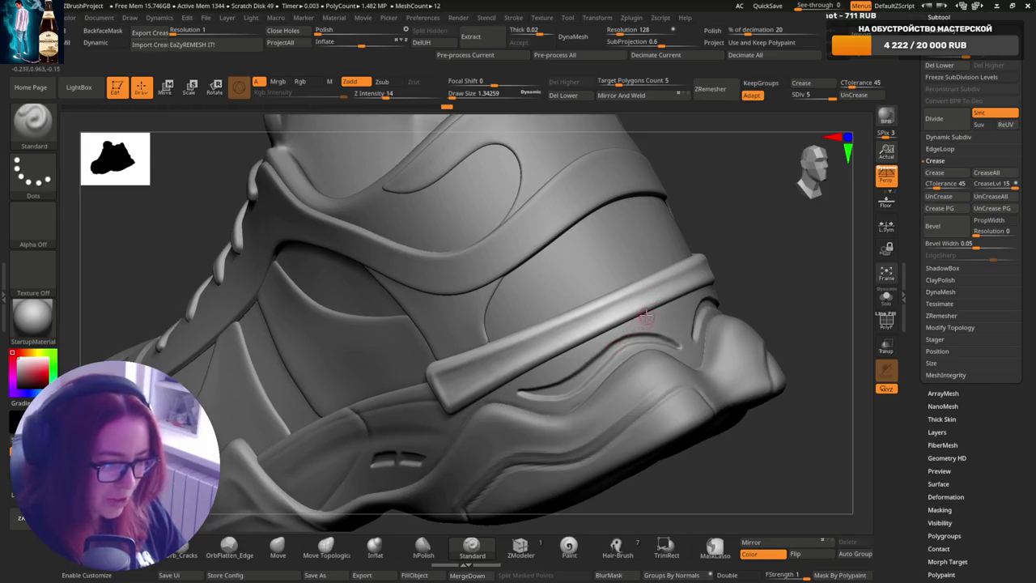
pyautogui.moveTo(617, 344); pyautogui.dragTo(696, 307, button='right')
pyautogui.moveTo(614, 309)
pyautogui.mouseDown(button='right')
pyautogui.moveTo(662, 287)
pyautogui.moveTo(601, 328)
pyautogui.moveTo(653, 310)
pyautogui.mouseUp(button='right')
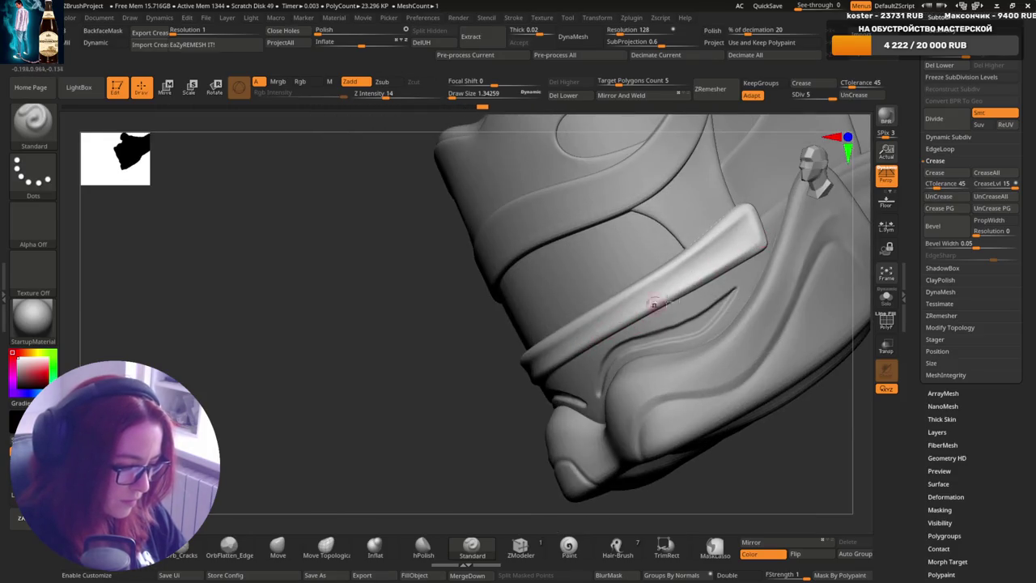
pyautogui.moveTo(654, 305)
pyautogui.mouseDown(button='right')
pyautogui.moveTo(603, 307)
pyautogui.moveTo(659, 335)
pyautogui.mouseUp(button='right')
# - Set draw size to about 2.87 and smooth the surface around the heel strap
pyautogui.press('f')
pyautogui.press('s')
pyautogui.moveTo(535, 324)
pyautogui.keyDown('ctrl'); pyautogui.mouseDown(button='right')
pyautogui.moveTo(538, 350)
pyautogui.moveTo(524, 346)
pyautogui.mouseUp(button='right'); pyautogui.keyUp('ctrl')
pyautogui.click(538, 349)
pyautogui.press('shift')
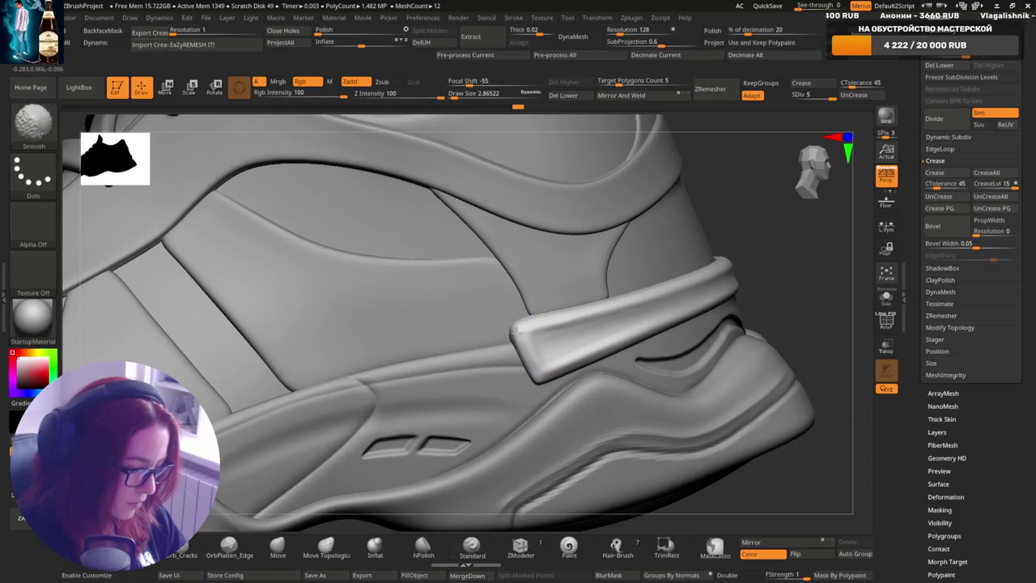
pyautogui.keyDown('shift'); pyautogui.moveTo(514, 330); pyautogui.dragTo(538, 344); pyautogui.keyUp('shift')
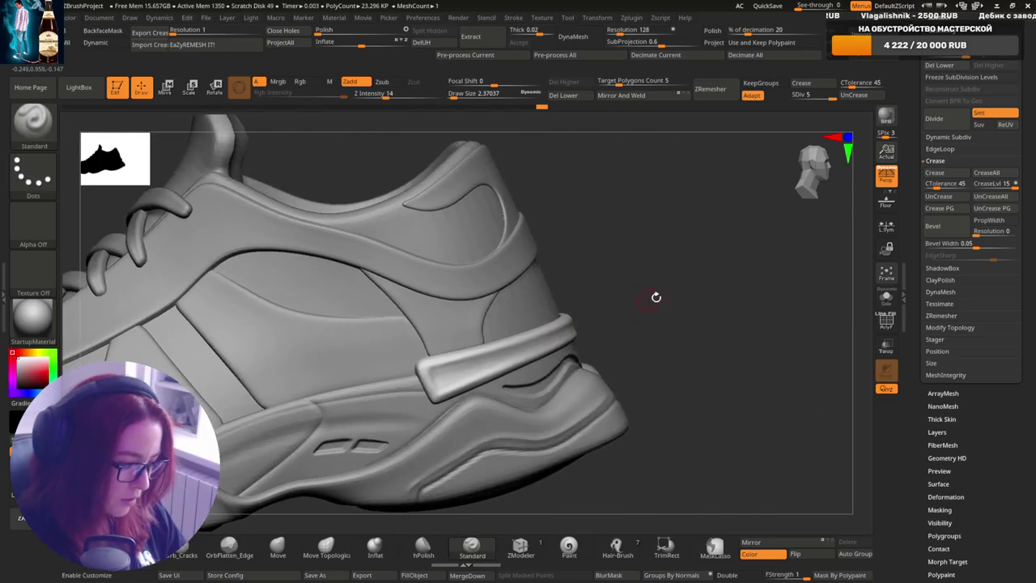
# - Reframe between top, three-quarter, side and close heel views of the shoe
pyautogui.moveTo(714, 285)
pyautogui.mouseDown(button='right')
pyautogui.moveTo(609, 346)
pyautogui.moveTo(683, 319)
pyautogui.moveTo(683, 252)
pyautogui.mouseUp(button='right')
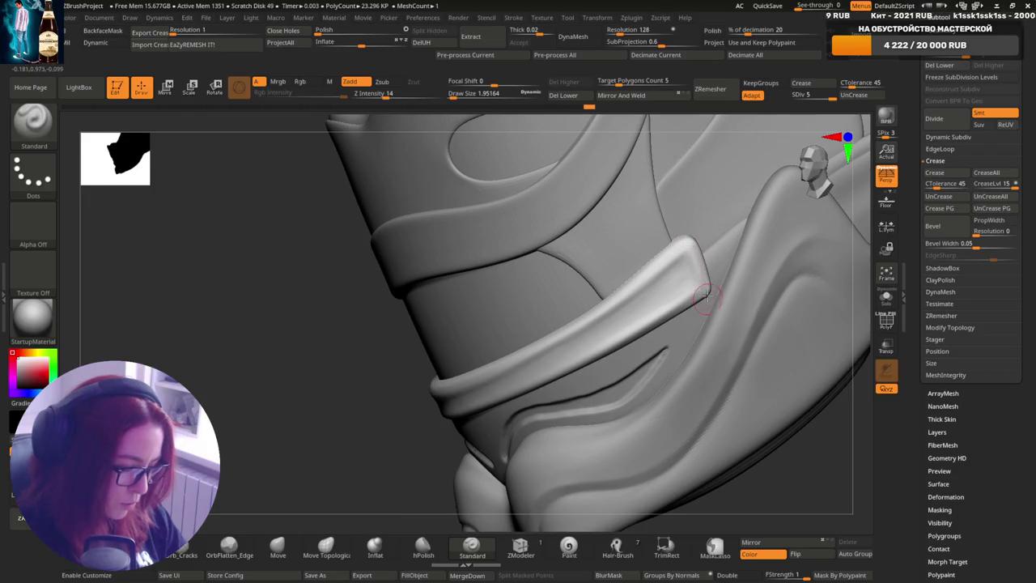
pyautogui.moveTo(700, 314)
pyautogui.mouseDown(button='right')
pyautogui.moveTo(704, 259)
pyautogui.moveTo(684, 332)
pyautogui.mouseUp(button='right')
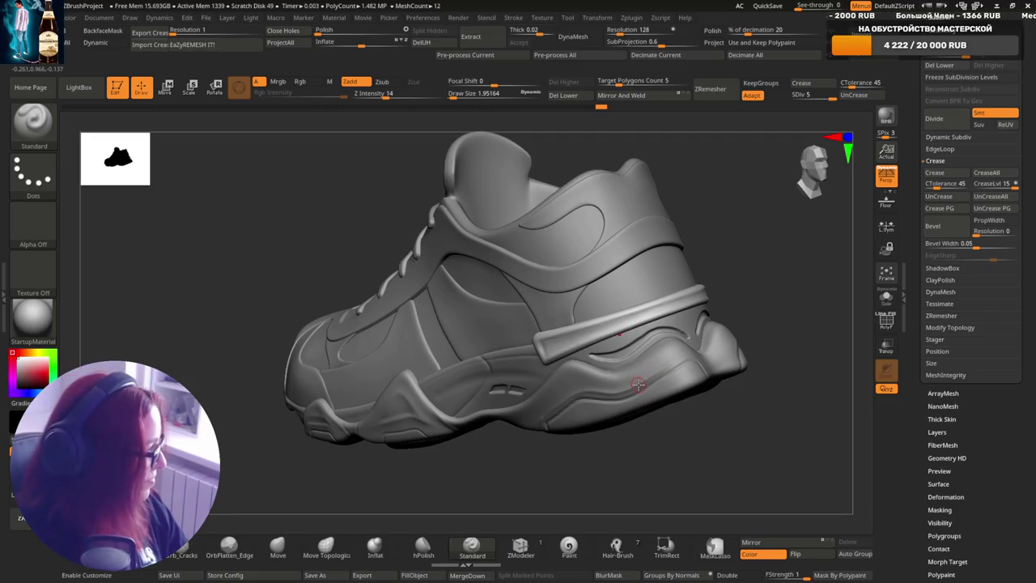
pyautogui.moveTo(669, 346); pyautogui.dragTo(744, 300, button='right')
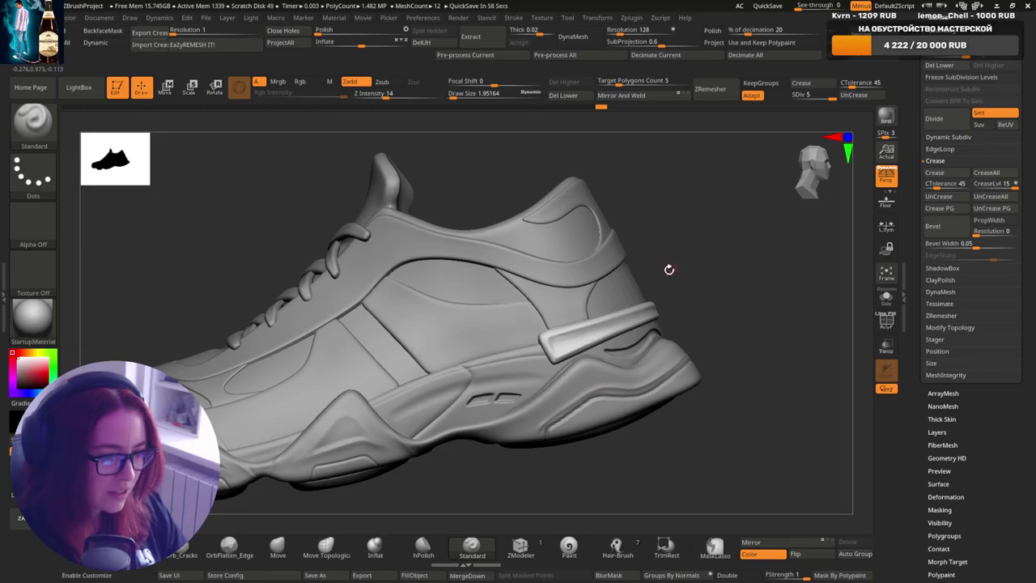
pyautogui.moveTo(543, 314)
pyautogui.keyDown('ctrl'); pyautogui.mouseDown(button='right')
pyautogui.moveTo(549, 344)
pyautogui.moveTo(538, 328)
pyautogui.mouseUp(button='right'); pyautogui.keyUp('ctrl')
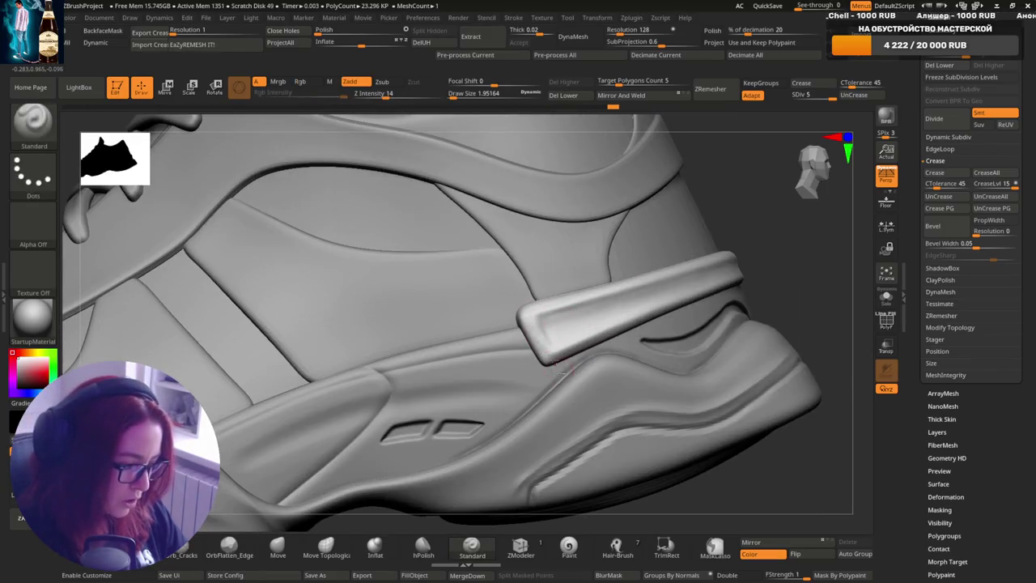
pyautogui.moveTo(673, 364)
pyautogui.mouseDown(button='right')
pyautogui.moveTo(716, 311)
pyautogui.moveTo(699, 287)
pyautogui.moveTo(734, 272)
pyautogui.mouseUp(button='right')
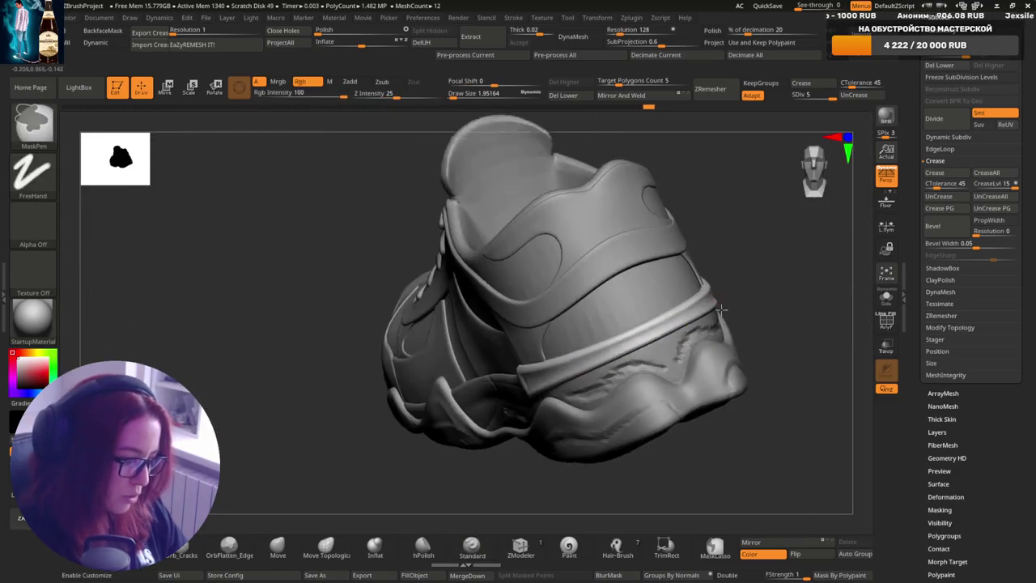
pyautogui.keyDown('ctrl'); pyautogui.moveTo(726, 340); pyautogui.dragTo(688, 307, button='right'); pyautogui.keyUp('ctrl')
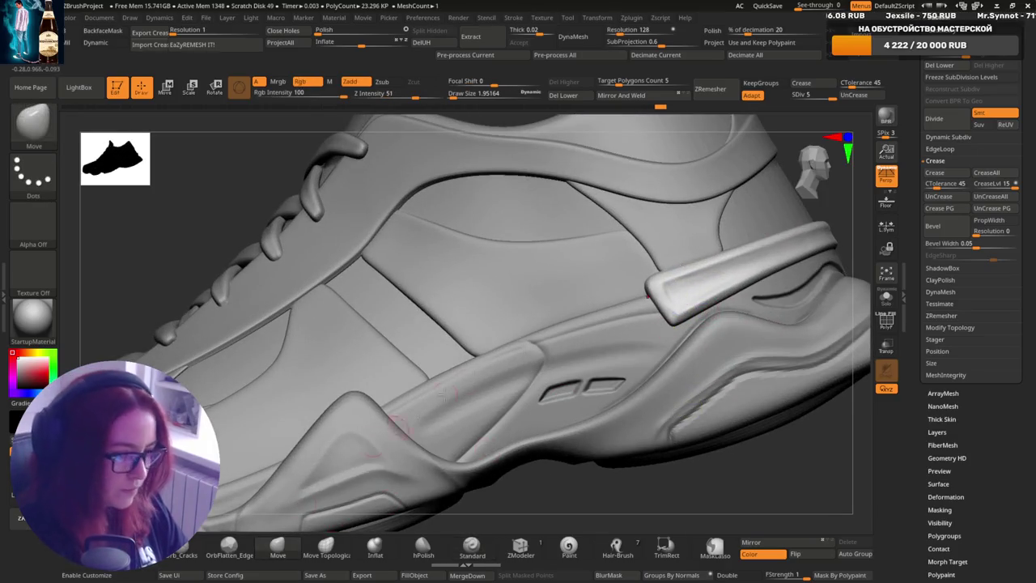
pyautogui.moveTo(683, 292); pyautogui.dragTo(685, 374, button='right')
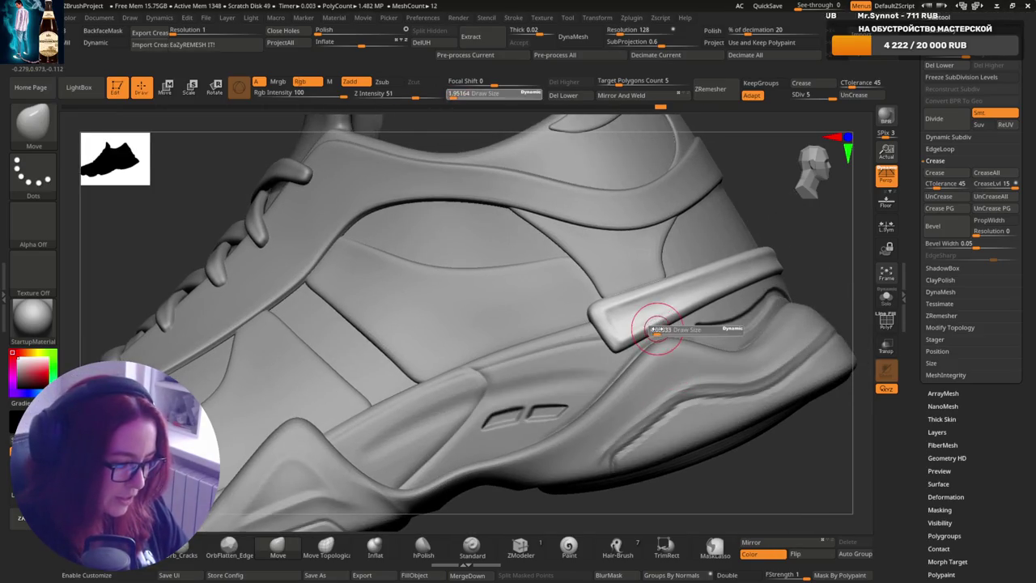
# - Enlarge the brush to about 4.08, smooth the sole below the heel strap, and zoom out
pyautogui.moveTo(654, 332); pyautogui.dragTo(618, 358, button='right')
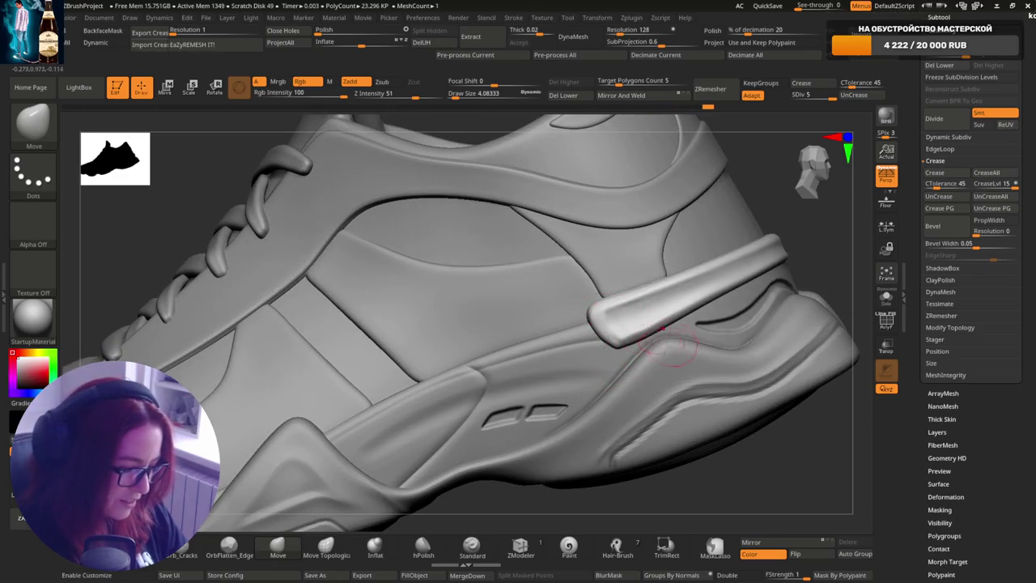
pyautogui.keyDown('shift'); pyautogui.moveTo(617, 350); pyautogui.dragTo(632, 355); pyautogui.keyUp('shift')
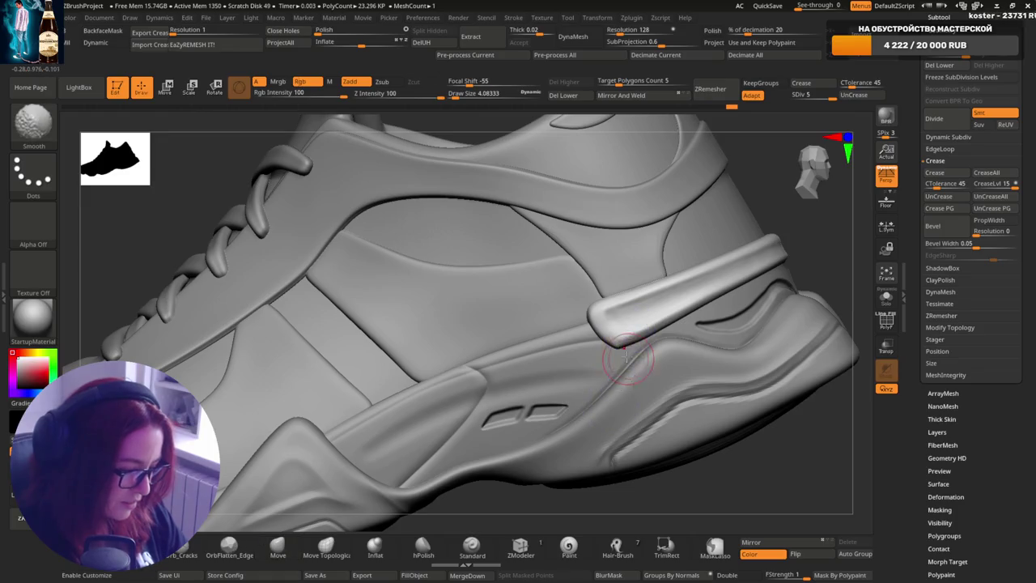
pyautogui.moveTo(646, 346)
pyautogui.mouseDown(button='right')
pyautogui.moveTo(697, 403)
pyautogui.moveTo(757, 310)
pyautogui.mouseUp(button='right')
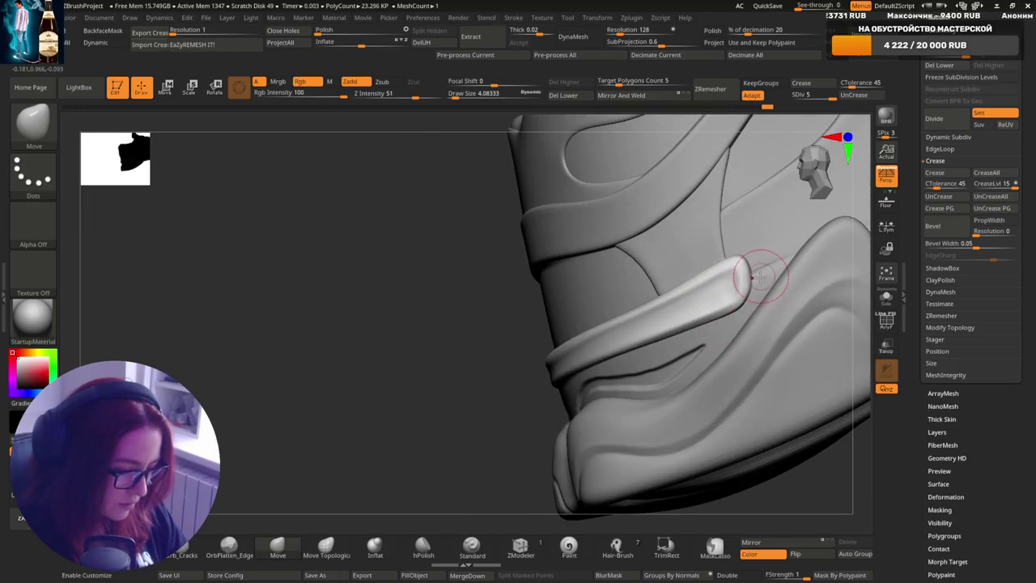
pyautogui.moveTo(761, 296)
pyautogui.keyDown('ctrl'); pyautogui.mouseDown(button='right')
pyautogui.moveTo(746, 261)
pyautogui.moveTo(688, 340)
pyautogui.moveTo(647, 368)
pyautogui.moveTo(636, 344)
pyautogui.moveTo(629, 359)
pyautogui.mouseUp(button='right'); pyautogui.keyUp('ctrl')
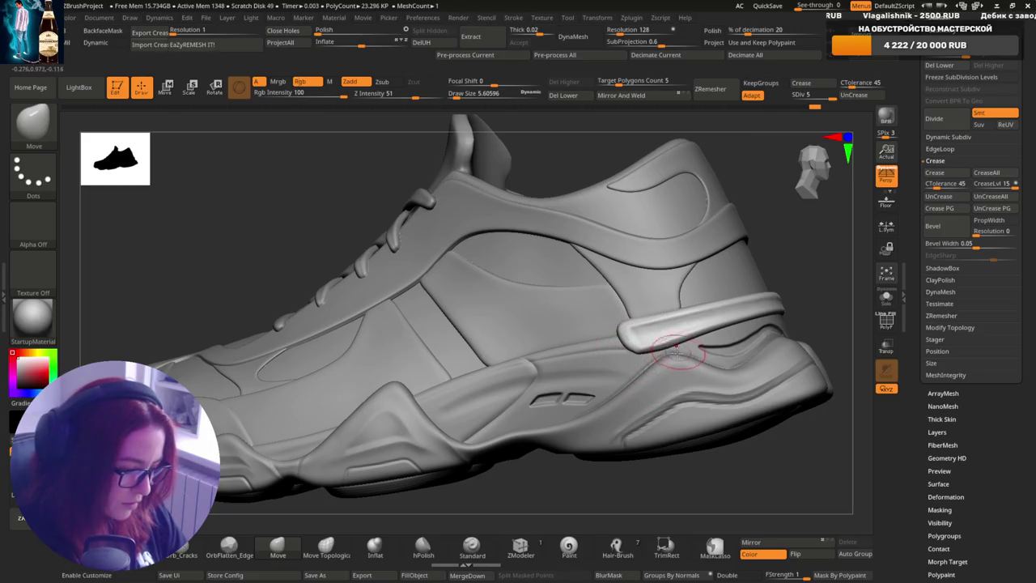
pyautogui.moveTo(680, 356)
pyautogui.keyDown('ctrl'); pyautogui.mouseDown(button='right')
pyautogui.moveTo(682, 415)
pyautogui.moveTo(723, 514)
pyautogui.mouseUp(button='right'); pyautogui.keyUp('ctrl')
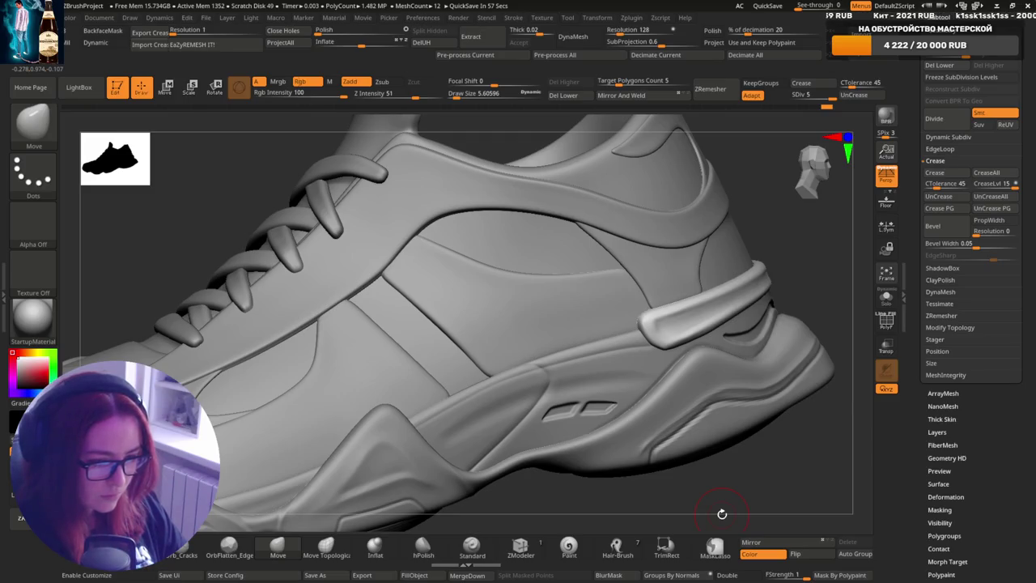
# - Zoom in below the heel tab, set draw size near 5.6, and smooth that panel
pyautogui.keyDown('ctrl'); pyautogui.moveTo(722, 513); pyautogui.dragTo(683, 335, button='right'); pyautogui.keyUp('ctrl')
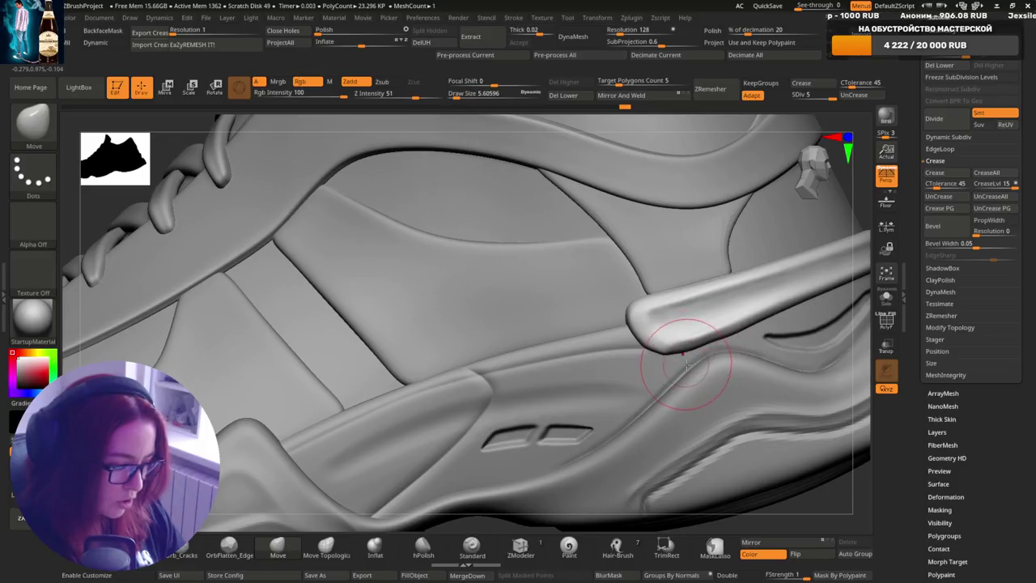
pyautogui.press('s')
pyautogui.moveTo(694, 361); pyautogui.dragTo(685, 361)
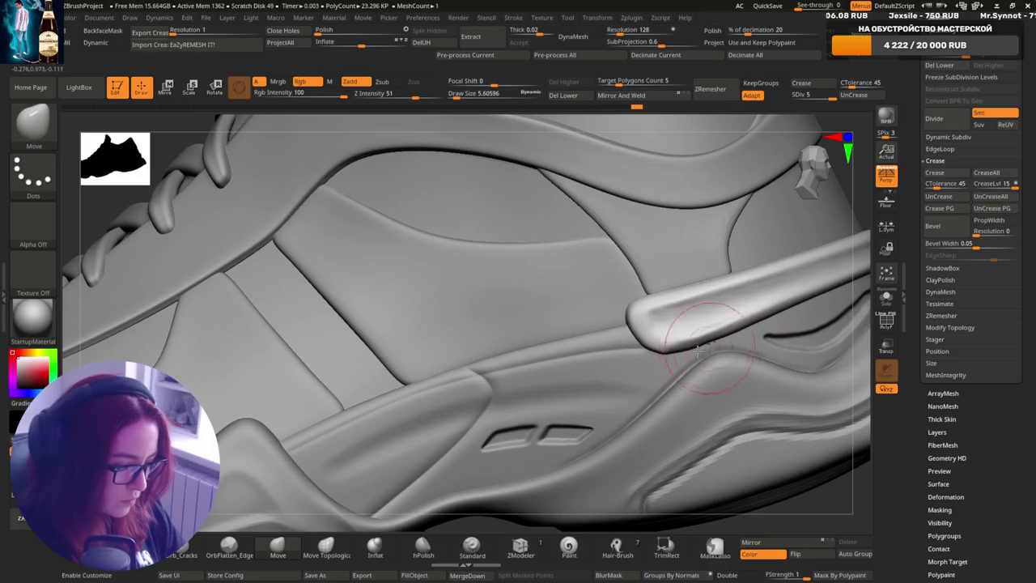
pyautogui.press('shift')
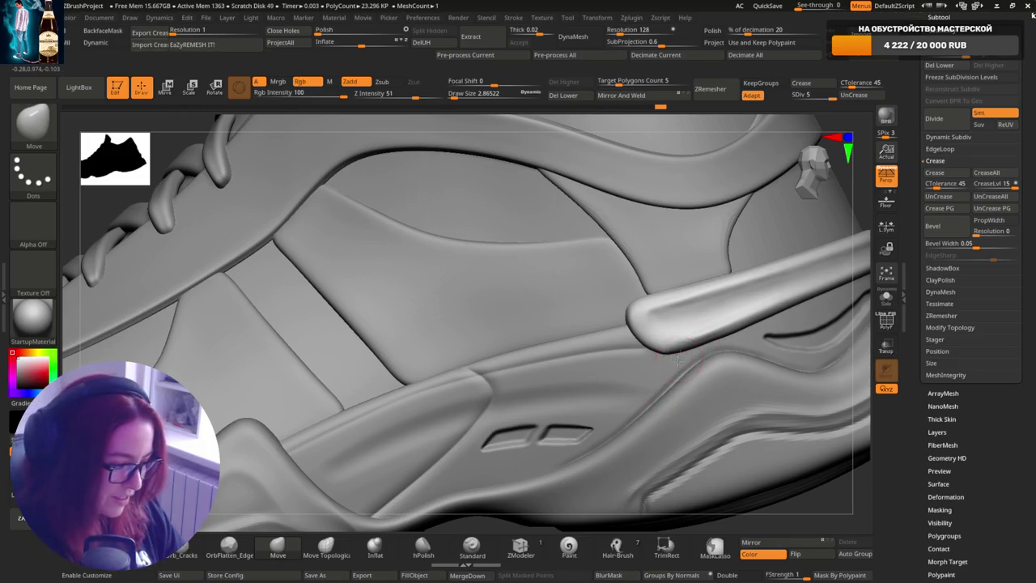
pyautogui.press(']')
pyautogui.press(']')
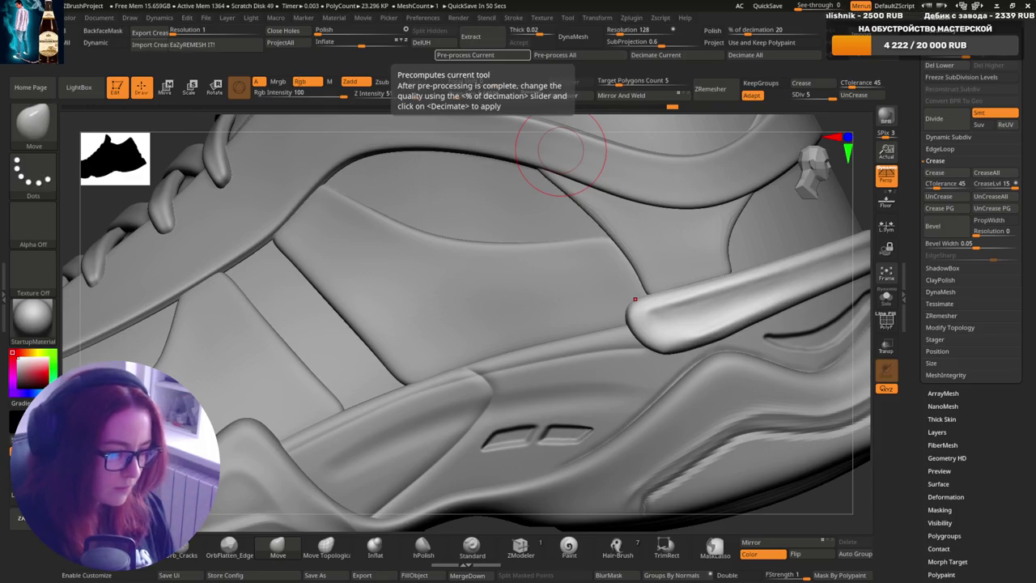
# - Rotate around the seat panels and heel, smoothing the heel area further
pyautogui.moveTo(734, 374)
pyautogui.mouseDown(button='right')
pyautogui.moveTo(752, 277)
pyautogui.moveTo(672, 378)
pyautogui.mouseUp(button='right')
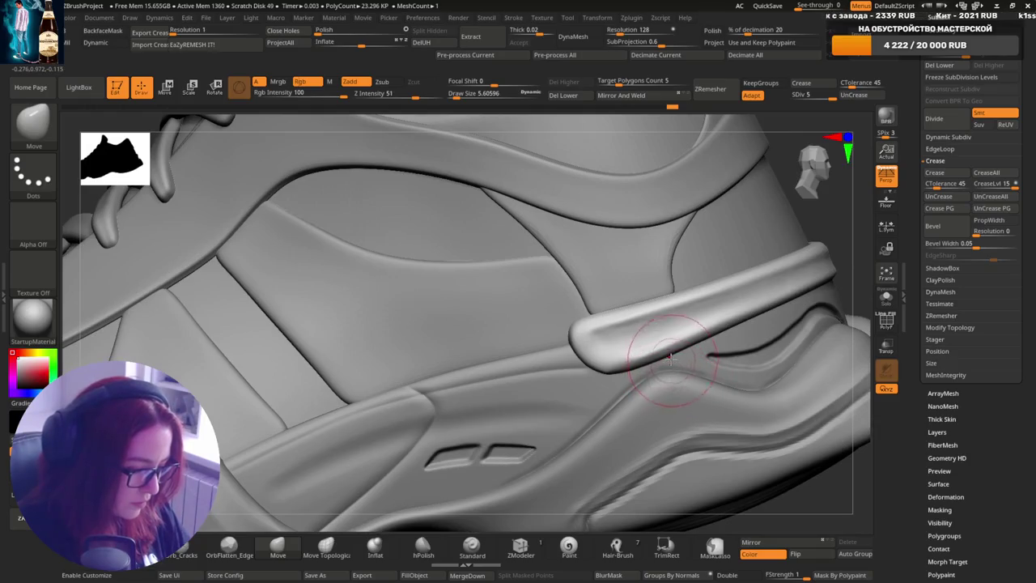
pyautogui.press('shift')
pyautogui.moveTo(729, 370)
pyautogui.mouseDown(button='right')
pyautogui.moveTo(718, 313)
pyautogui.moveTo(697, 300)
pyautogui.mouseUp(button='right')
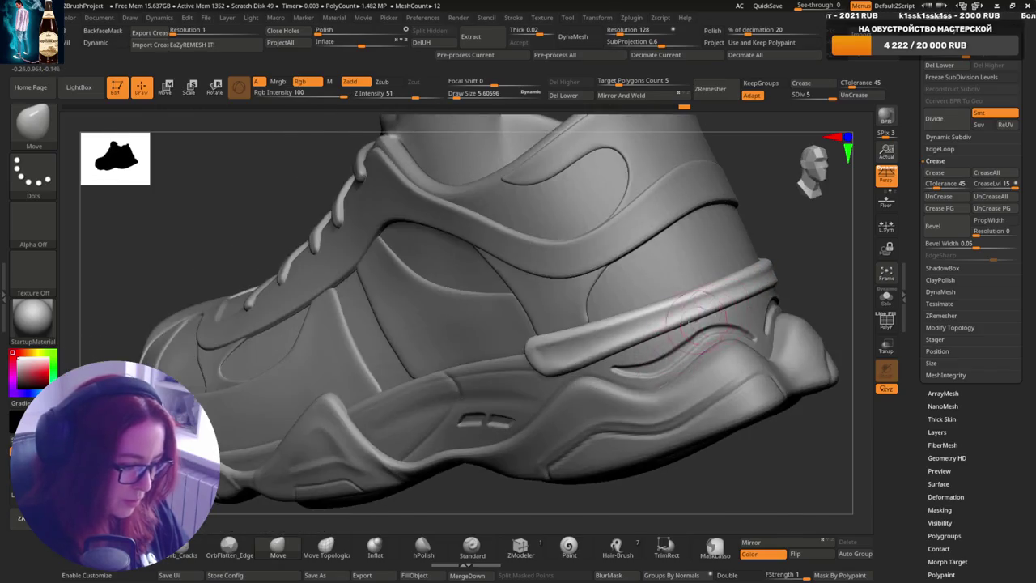
pyautogui.moveTo(779, 268)
pyautogui.mouseDown(button='right')
pyautogui.moveTo(757, 316)
pyautogui.moveTo(811, 268)
pyautogui.moveTo(777, 307)
pyautogui.moveTo(810, 356)
pyautogui.moveTo(745, 332)
pyautogui.mouseUp(button='right')
pyautogui.press('shift')
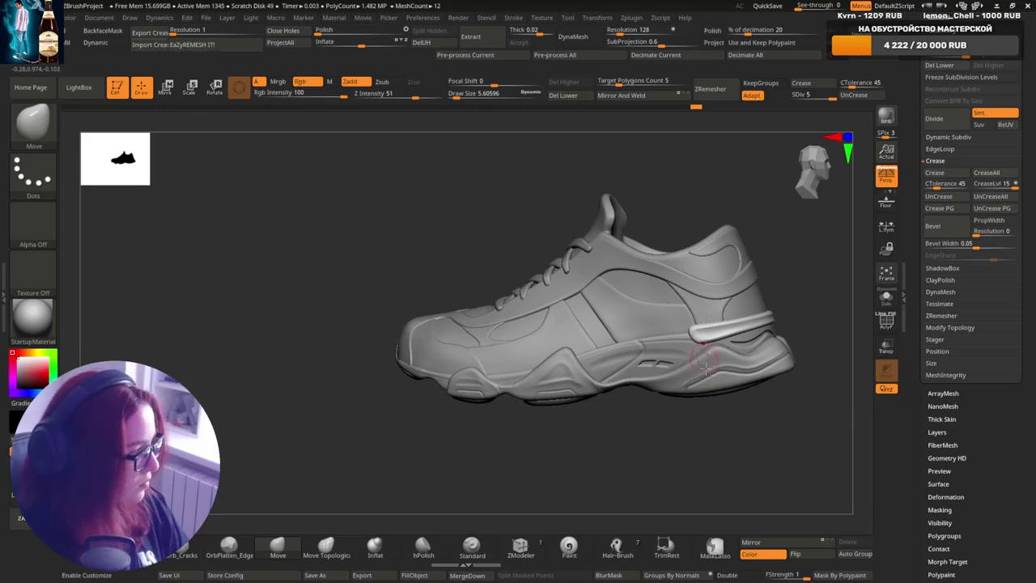
pyautogui.moveTo(704, 364); pyautogui.dragTo(709, 340, button='right')
# - Select the TempCrease subtool and set the brush draw size to about 13.33
pyautogui.keyDown('alt'); pyautogui.click(708, 340); pyautogui.keyUp('alt')
pyautogui.scroll(5, 709, 317)
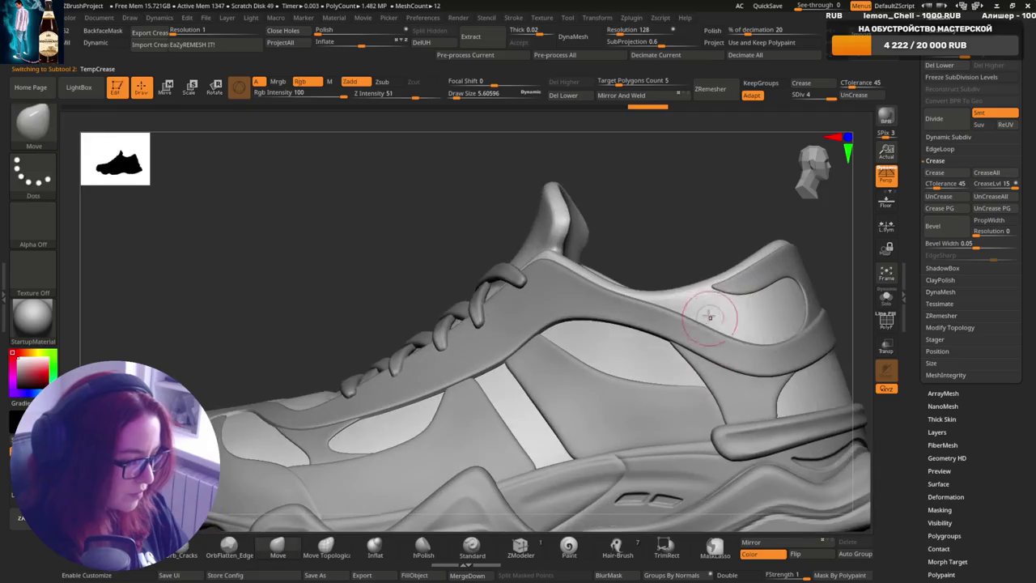
pyautogui.press(']')
pyautogui.press(']')
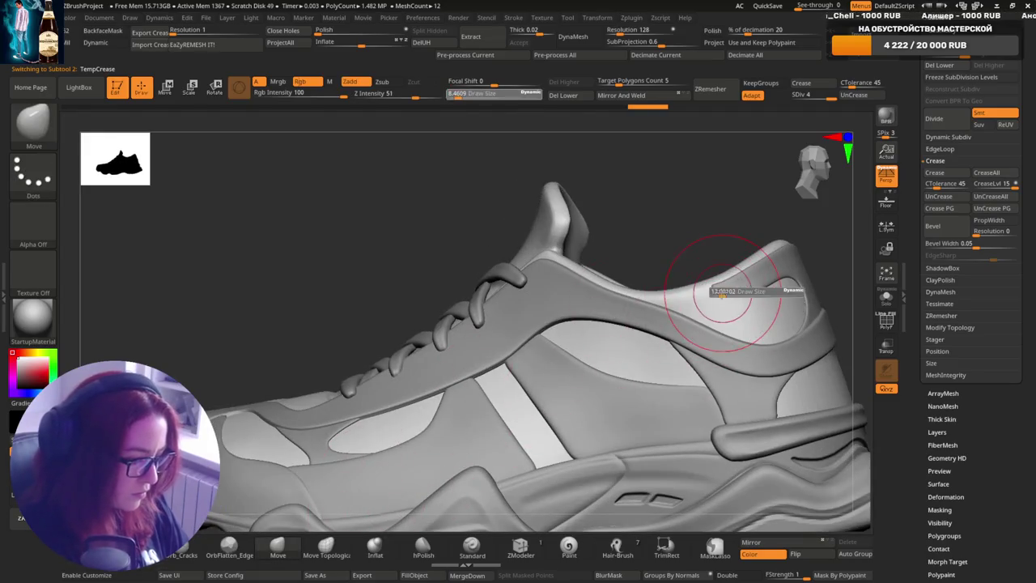
pyautogui.moveTo(729, 242)
pyautogui.mouseDown(button='right')
pyautogui.moveTo(707, 301)
pyautogui.moveTo(718, 262)
pyautogui.mouseUp(button='right')
pyautogui.press('[')
pyautogui.press('[')
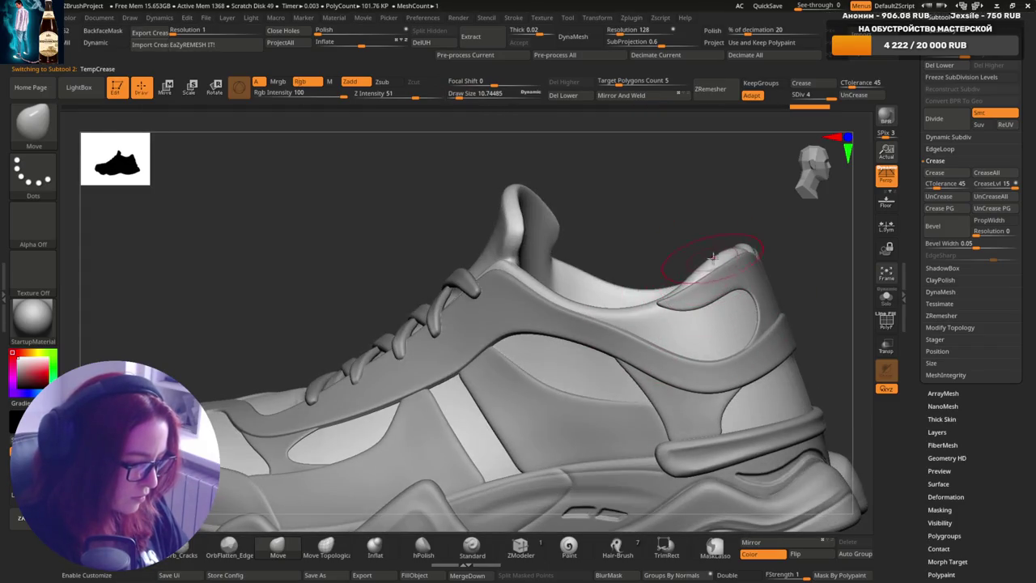
# - Orbit around the heel collar, switching between the collar and TempCrease subtools
pyautogui.keyDown('alt'); pyautogui.click(714, 291); pyautogui.keyUp('alt')
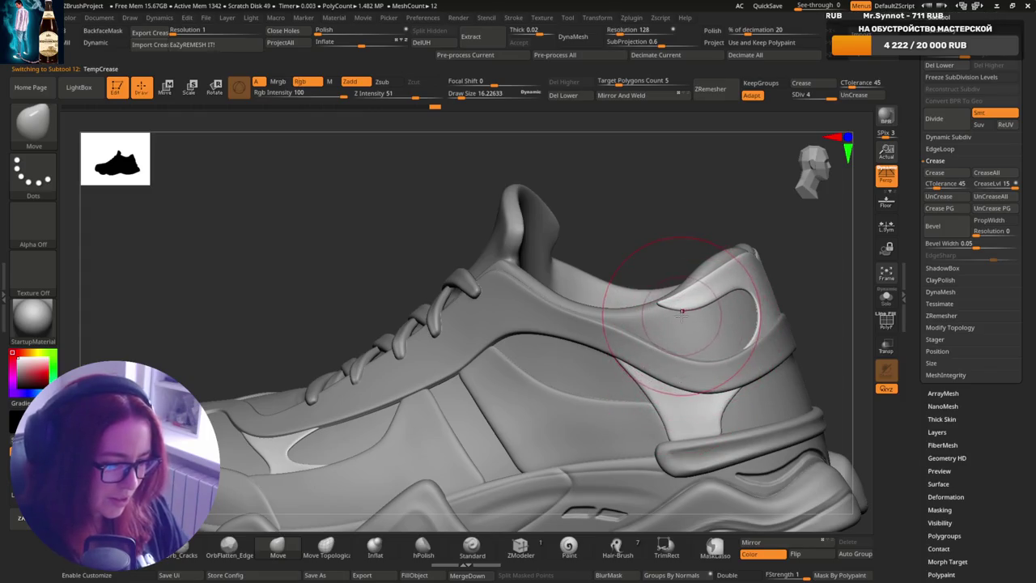
pyautogui.moveTo(672, 323)
pyautogui.mouseDown(button='right')
pyautogui.moveTo(711, 332)
pyautogui.moveTo(666, 314)
pyautogui.mouseUp(button='right')
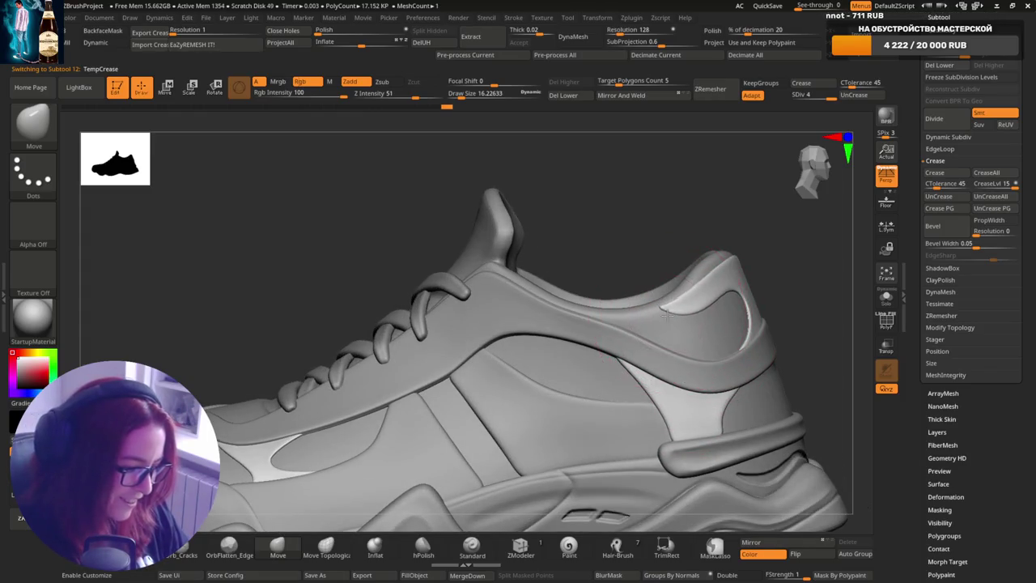
pyautogui.moveTo(728, 288); pyautogui.dragTo(648, 333, button='right')
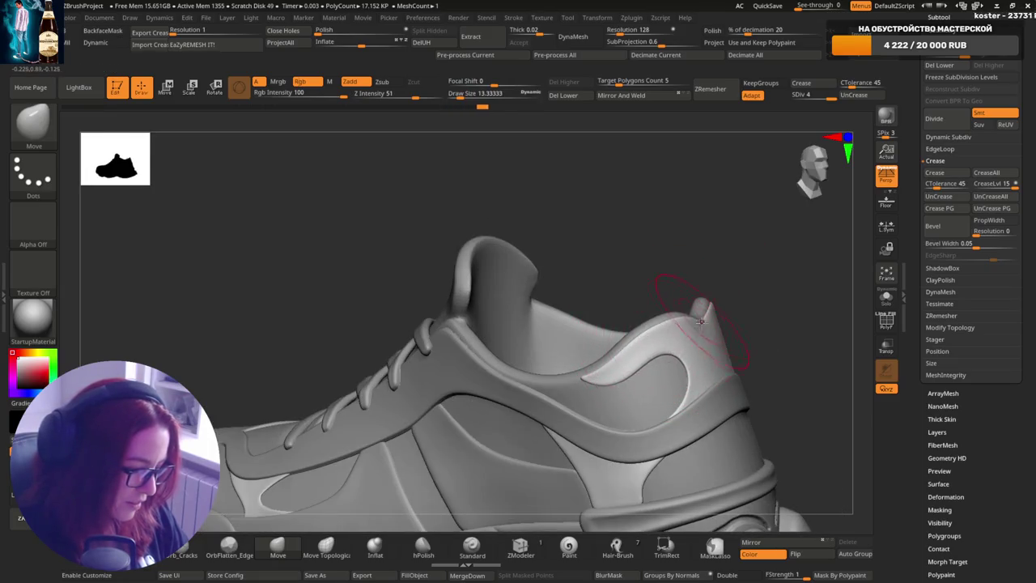
pyautogui.moveTo(701, 321)
pyautogui.mouseDown(button='right')
pyautogui.moveTo(644, 354)
pyautogui.moveTo(638, 336)
pyautogui.mouseUp(button='right')
pyautogui.keyDown('alt'); pyautogui.click(630, 332); pyautogui.keyUp('alt')
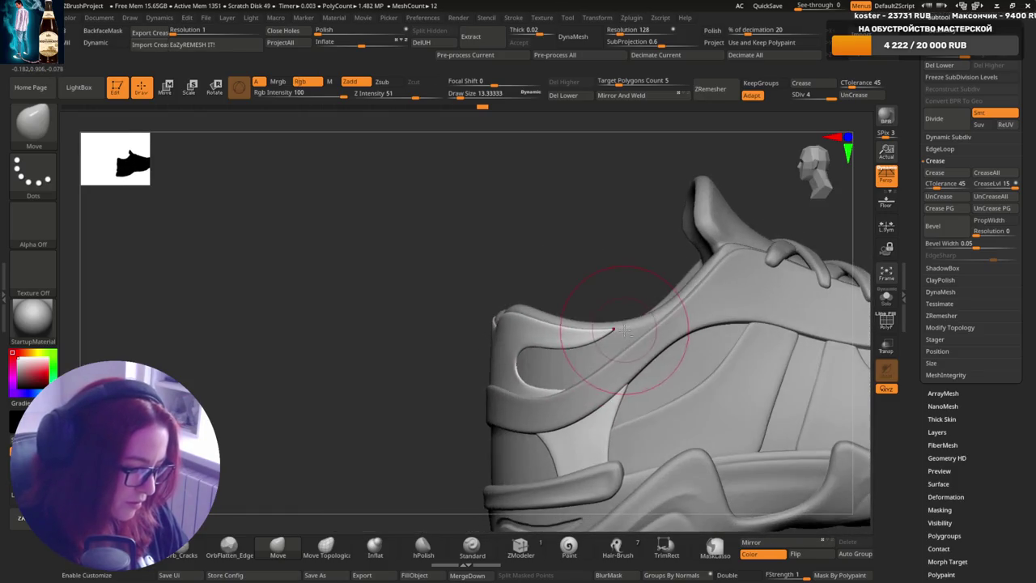
pyautogui.keyDown('alt'); pyautogui.click(593, 336); pyautogui.keyUp('alt')
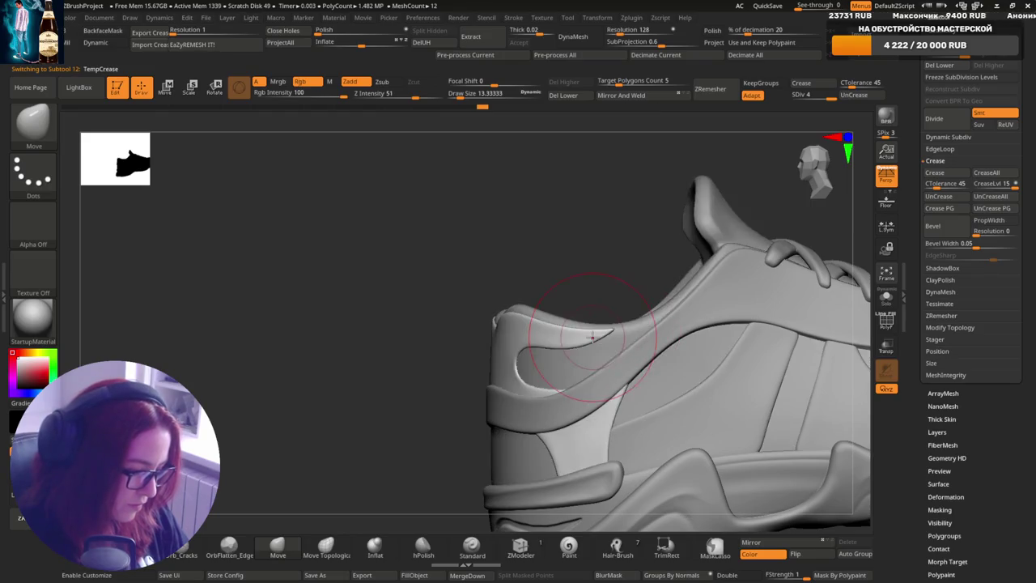
# - Zoom in on the shoe upper and bring the draw size back to about 13.3
pyautogui.press('s')
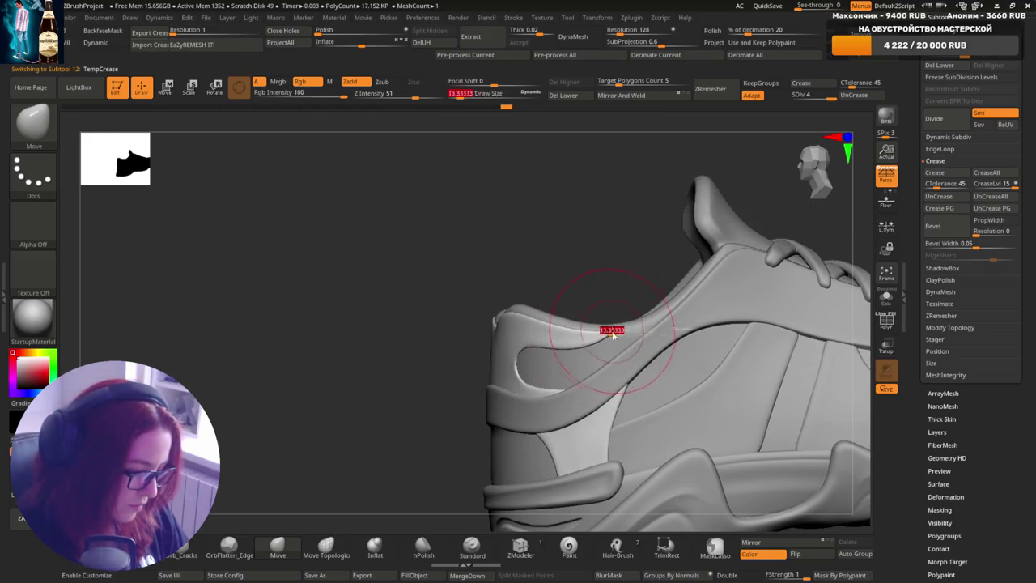
pyautogui.moveTo(613, 371)
pyautogui.mouseDown(button='right')
pyautogui.moveTo(615, 300)
pyautogui.moveTo(611, 370)
pyautogui.moveTo(592, 333)
pyautogui.moveTo(608, 300)
pyautogui.moveTo(662, 356)
pyautogui.moveTo(701, 326)
pyautogui.mouseUp(button='right')
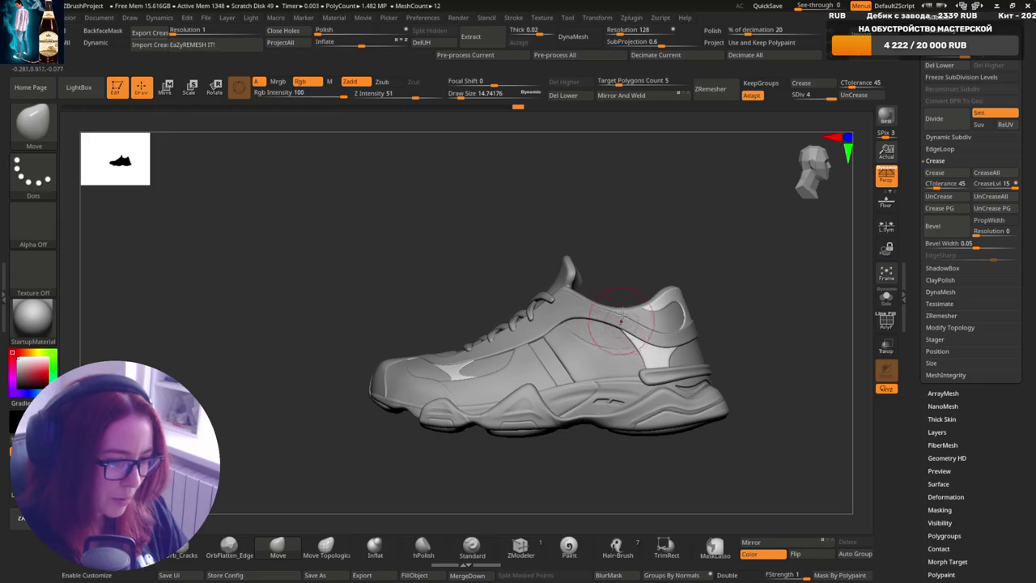
pyautogui.keyDown('ctrl'); pyautogui.moveTo(621, 320); pyautogui.dragTo(634, 451, button='right'); pyautogui.keyUp('ctrl')
pyautogui.moveTo(628, 322)
pyautogui.mouseDown(button='right')
pyautogui.moveTo(620, 329)
pyautogui.moveTo(636, 306)
pyautogui.mouseUp(button='right')
pyautogui.press('s')
pyautogui.moveTo(636, 306); pyautogui.dragTo(705, 298)
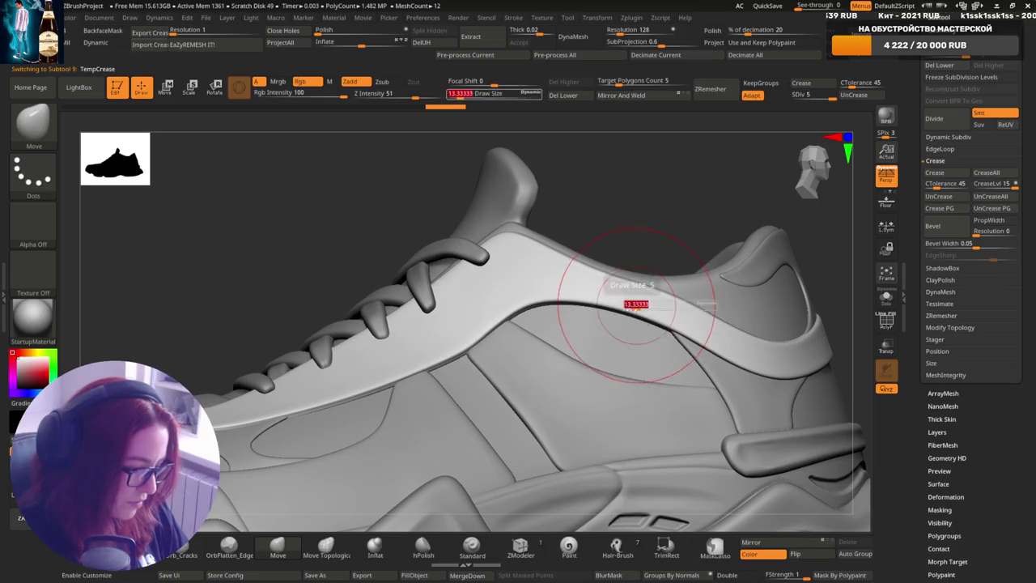
# - Select the heel collar piece and orbit to a rear three-quarter view of the heel
pyautogui.moveTo(705, 298); pyautogui.dragTo(712, 299, button='right')
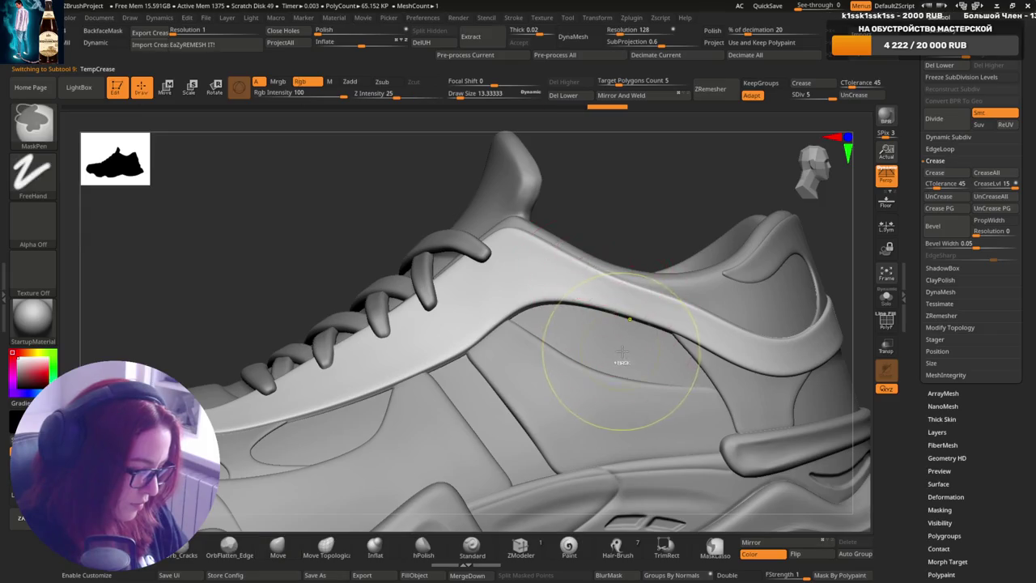
pyautogui.moveTo(591, 262)
pyautogui.keyDown('ctrl'); pyautogui.mouseDown(button='right')
pyautogui.moveTo(601, 300)
pyautogui.moveTo(639, 267)
pyautogui.mouseUp(button='right'); pyautogui.keyUp('ctrl')
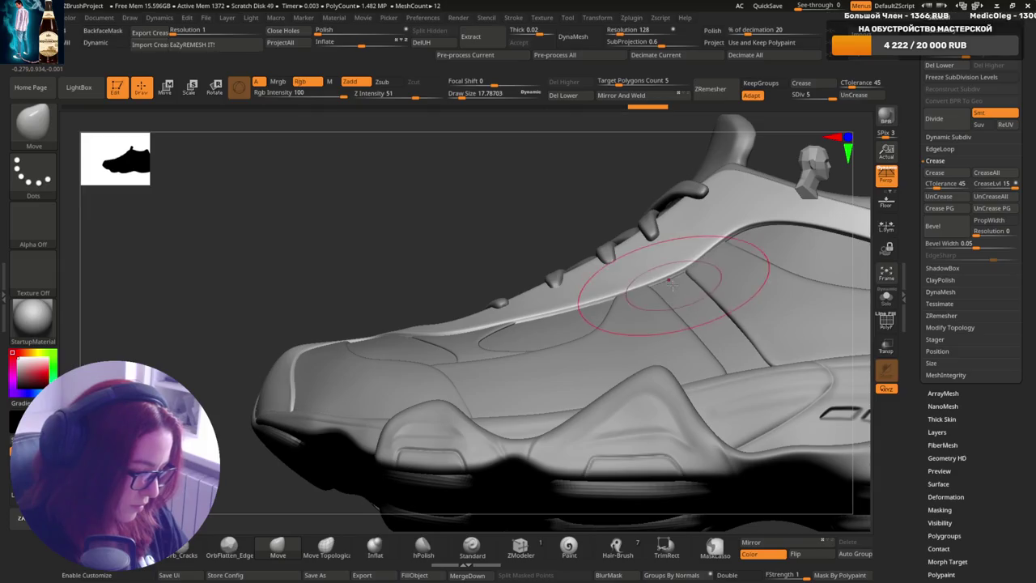
pyautogui.moveTo(672, 279); pyautogui.dragTo(667, 263, button='right')
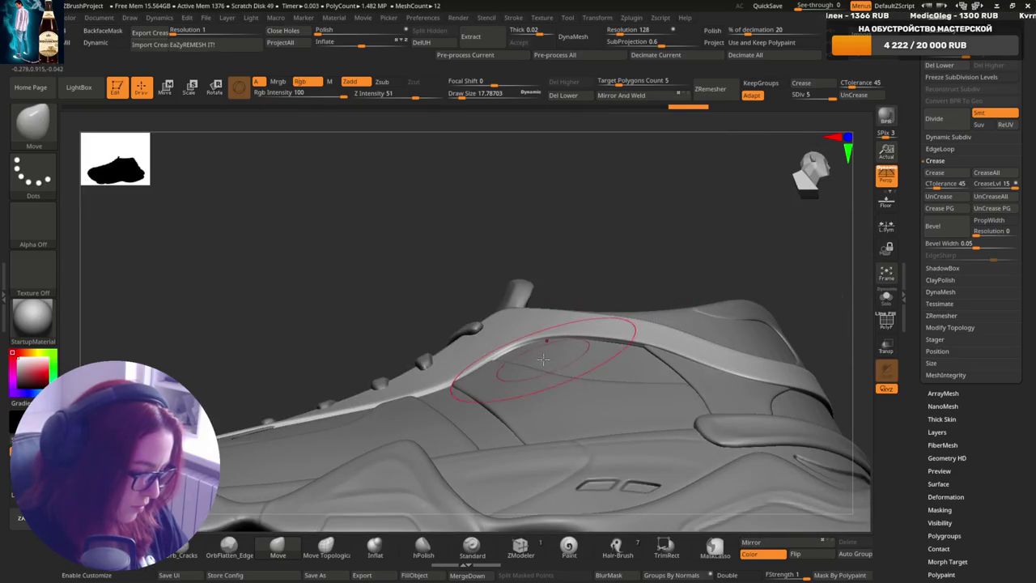
pyautogui.moveTo(630, 351)
pyautogui.mouseDown(button='right')
pyautogui.moveTo(671, 370)
pyautogui.moveTo(639, 340)
pyautogui.moveTo(632, 350)
pyautogui.mouseUp(button='right')
pyautogui.keyDown('alt'); pyautogui.click(640, 340); pyautogui.keyUp('alt')
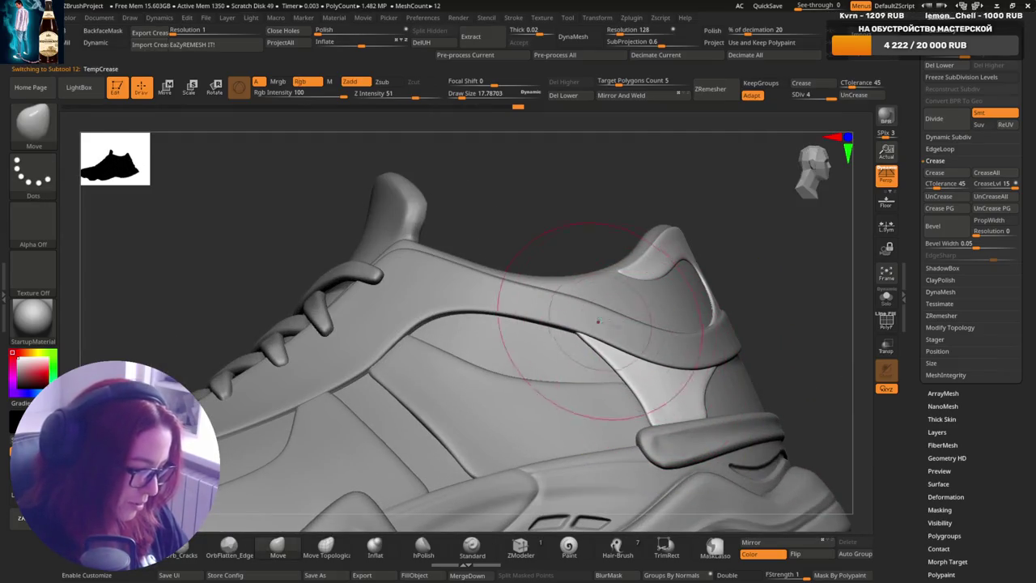
pyautogui.press('f')
pyautogui.keyDown('ctrl'); pyautogui.moveTo(669, 270); pyautogui.dragTo(663, 318, button='right'); pyautogui.keyUp('ctrl')
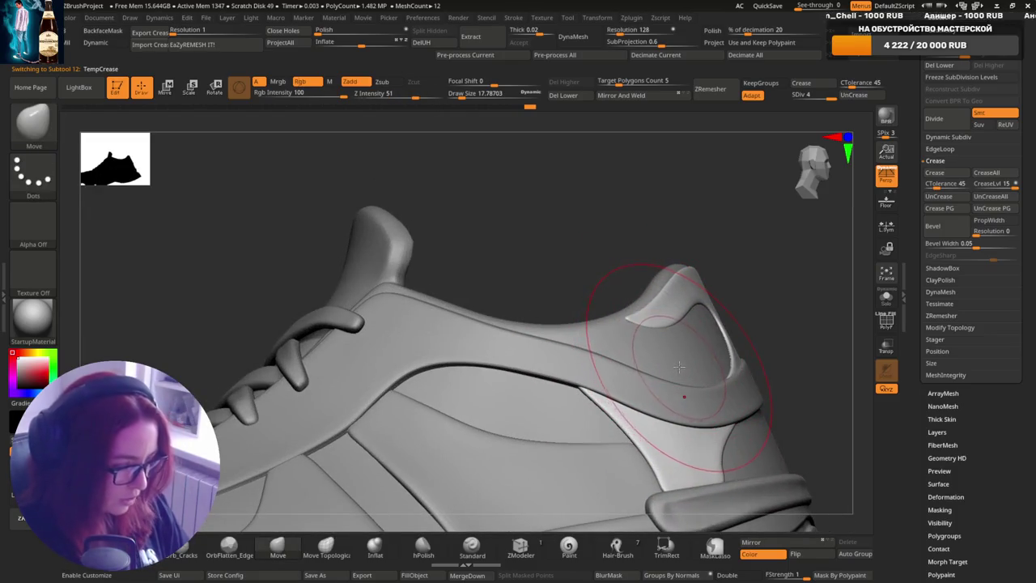
pyautogui.moveTo(667, 355)
pyautogui.mouseDown(button='right')
pyautogui.moveTo(657, 340)
pyautogui.moveTo(667, 300)
pyautogui.moveTo(623, 338)
pyautogui.moveTo(671, 305)
pyautogui.mouseUp(button='right')
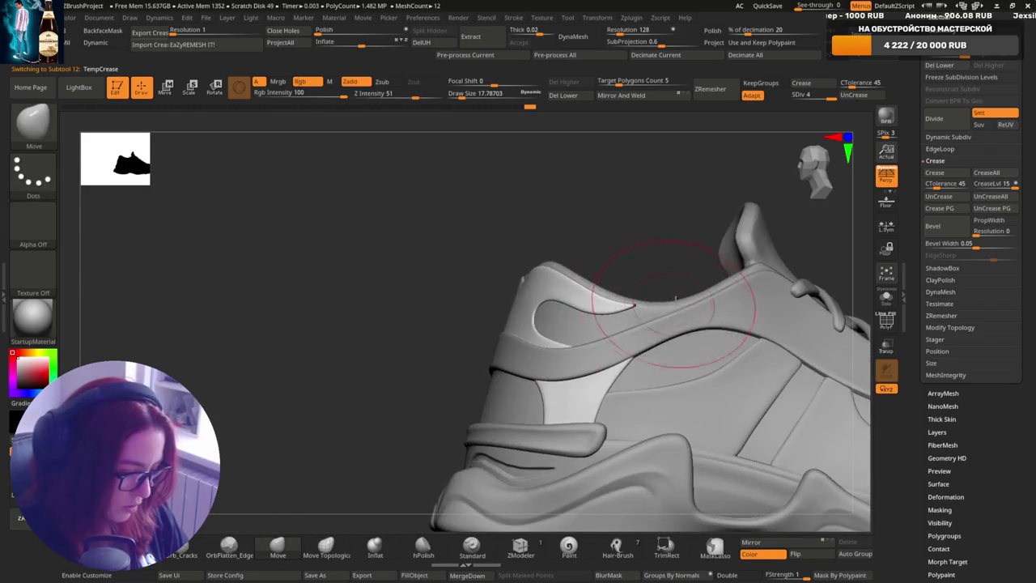
pyautogui.moveTo(693, 343)
pyautogui.mouseDown(button='right')
pyautogui.moveTo(717, 328)
pyautogui.moveTo(694, 347)
pyautogui.moveTo(670, 346)
pyautogui.mouseUp(button='right')
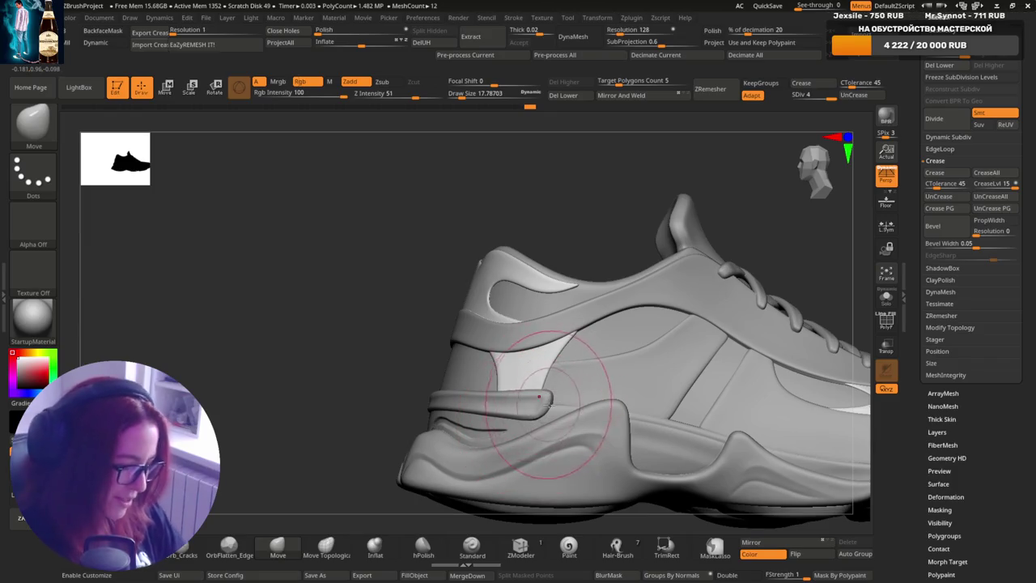
pyautogui.moveTo(612, 405)
pyautogui.mouseDown(button='right')
pyautogui.moveTo(494, 317)
pyautogui.moveTo(704, 343)
pyautogui.moveTo(625, 325)
pyautogui.moveTo(620, 307)
pyautogui.moveTo(719, 362)
pyautogui.moveTo(670, 323)
pyautogui.mouseUp(button='right')
# - Switch to the TempCrease subtool, subdivide it one level, and shrink the brush
pyautogui.press('[')
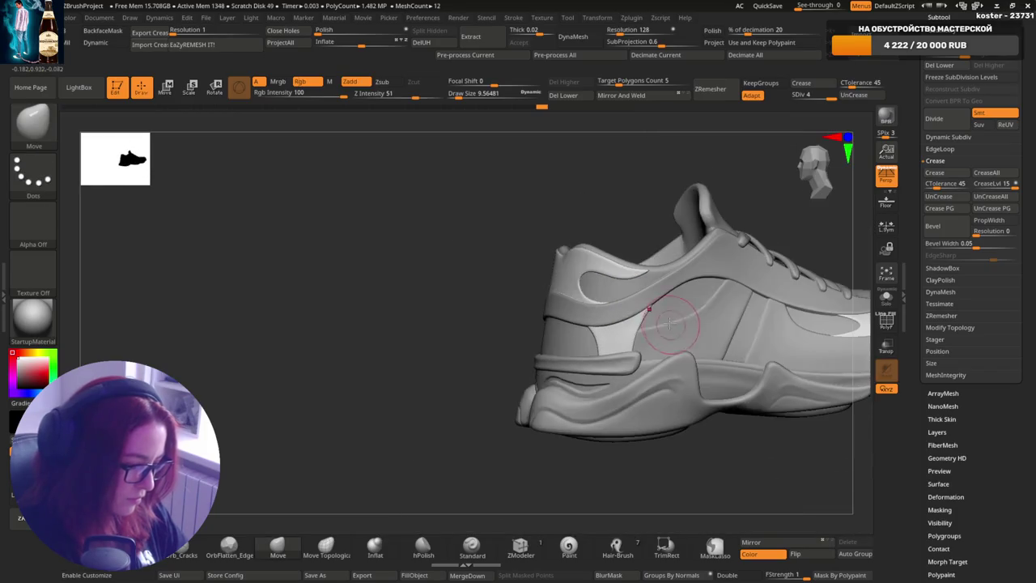
pyautogui.moveTo(773, 350); pyautogui.dragTo(720, 307, button='right')
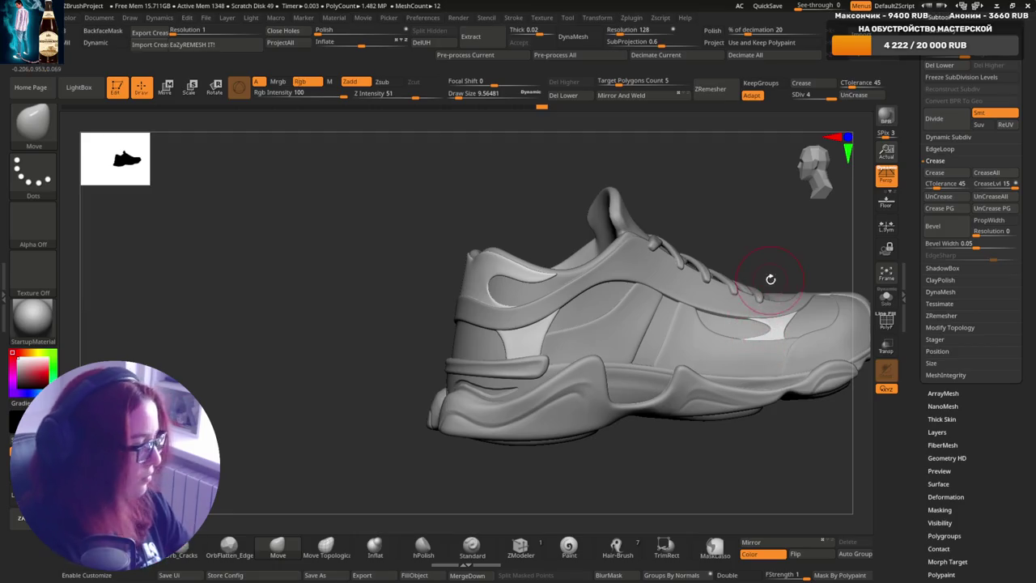
pyautogui.keyDown('alt'); pyautogui.click(684, 284); pyautogui.keyUp('alt')
pyautogui.press('f')
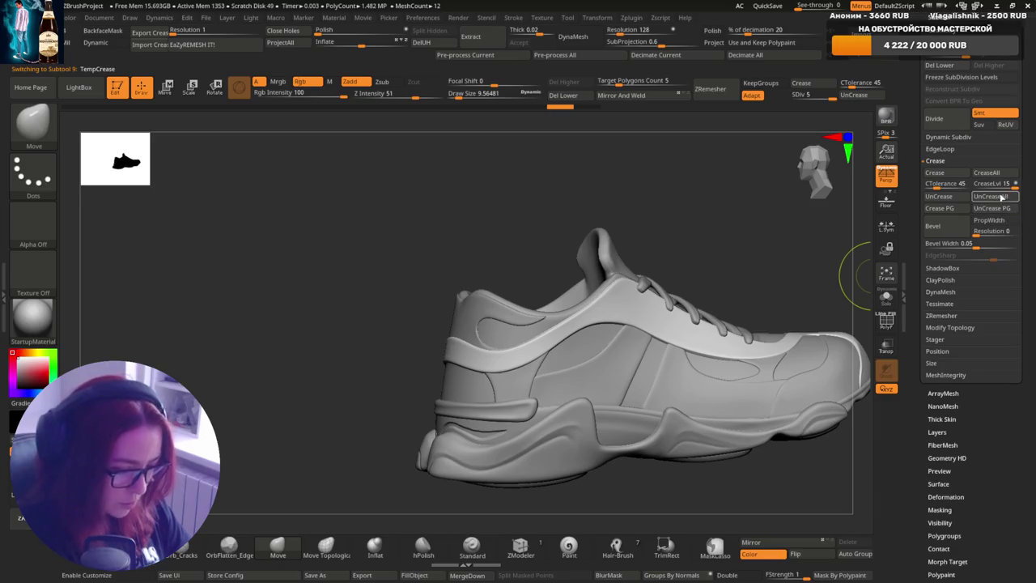
pyautogui.moveTo(671, 277)
pyautogui.keyDown('ctrl'); pyautogui.mouseDown(button='right')
pyautogui.moveTo(659, 359)
pyautogui.moveTo(620, 308)
pyautogui.moveTo(629, 335)
pyautogui.mouseUp(button='right'); pyautogui.keyUp('ctrl')
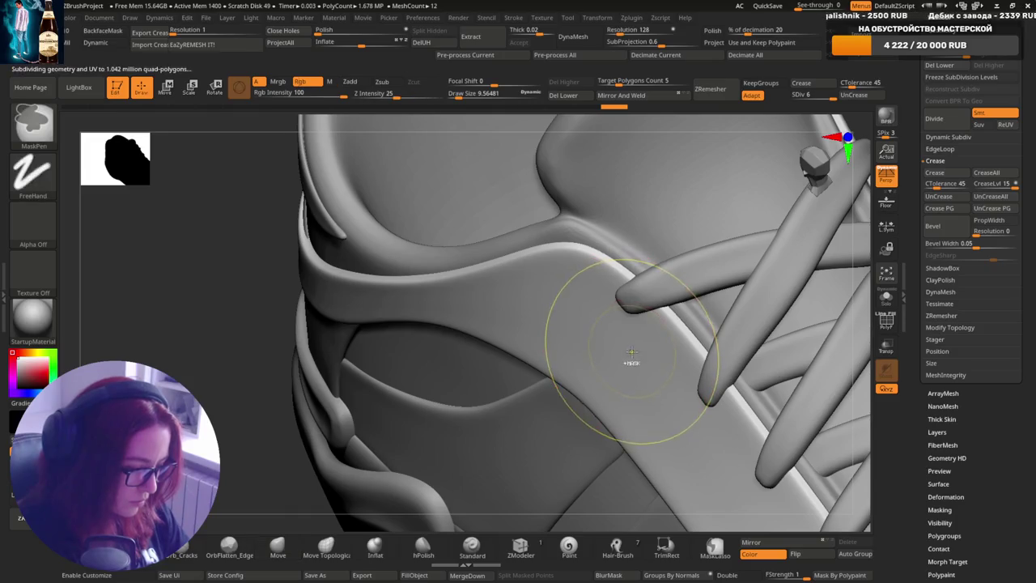
pyautogui.hotkey('ctrl', 'd')
pyautogui.press('s')
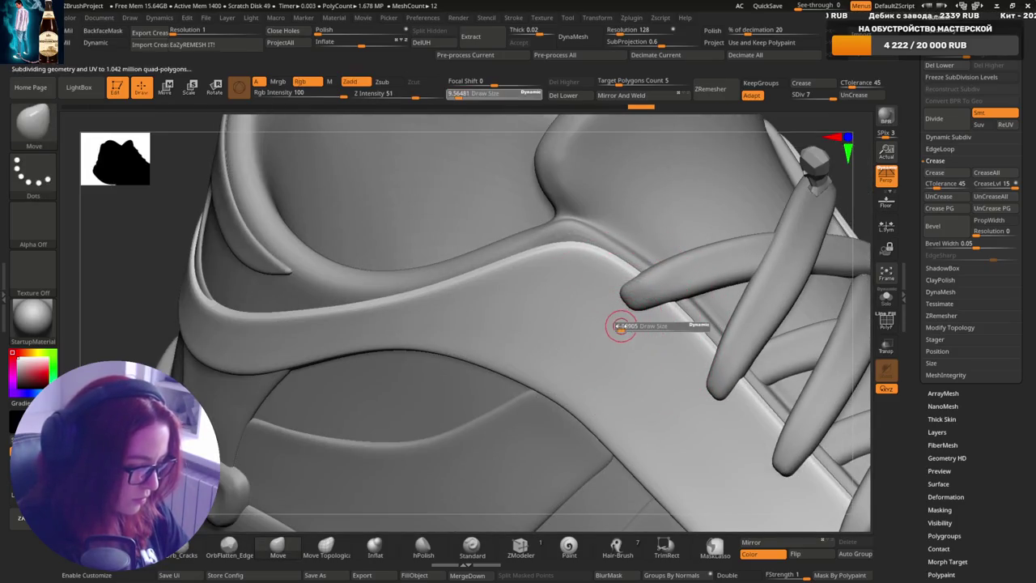
pyautogui.moveTo(586, 380)
pyautogui.mouseDown(button='right')
pyautogui.moveTo(642, 343)
pyautogui.moveTo(642, 299)
pyautogui.mouseUp(button='right')
pyautogui.press('s')
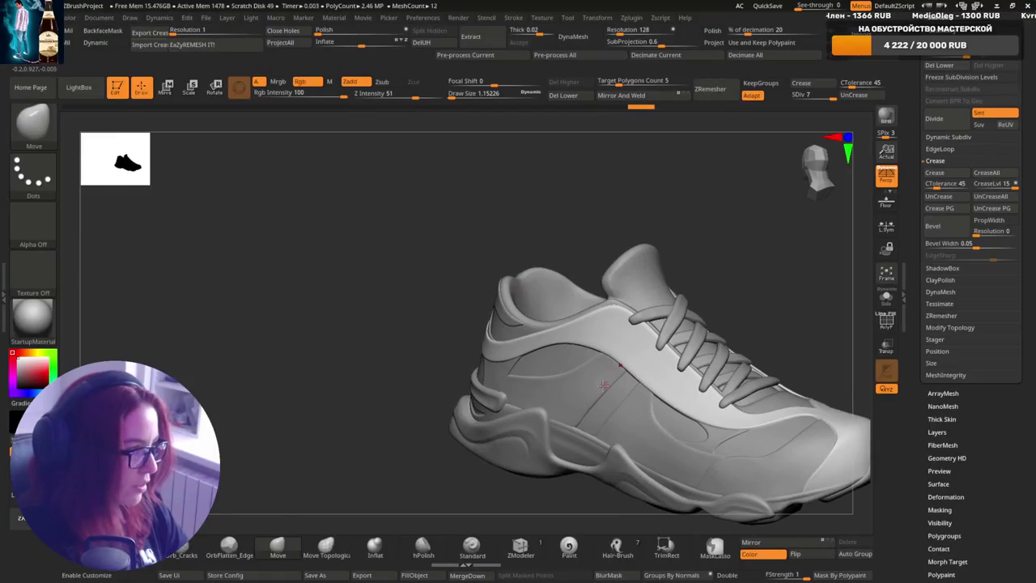
# - Subdivide once more and paint a small oval mask on the upper below the collar
pyautogui.moveTo(586, 362)
pyautogui.mouseDown(button='right')
pyautogui.moveTo(627, 308)
pyautogui.moveTo(620, 338)
pyautogui.mouseUp(button='right')
pyautogui.press('space')
pyautogui.press('ctrl')
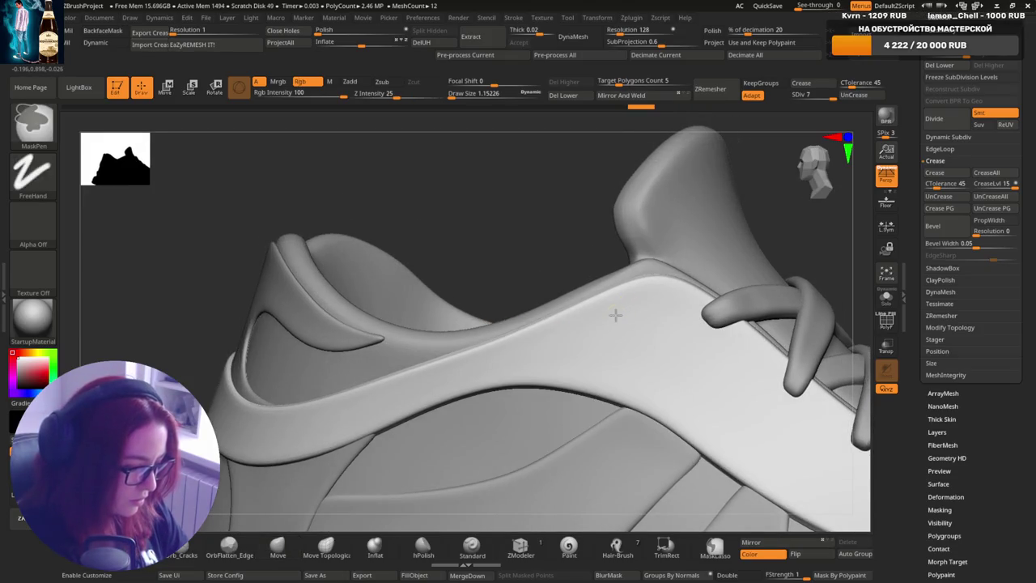
pyautogui.keyDown('ctrl'); pyautogui.click(637, 308); pyautogui.keyUp('ctrl')
pyautogui.hotkey('ctrl', 'd')
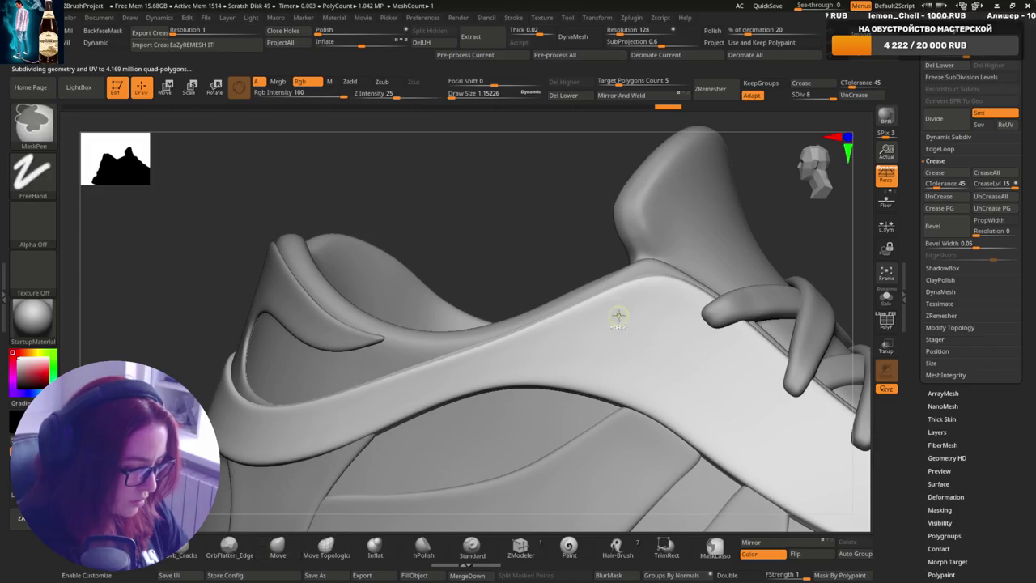
pyautogui.keyDown('ctrl'); pyautogui.moveTo(649, 303); pyautogui.dragTo(624, 314); pyautogui.keyUp('ctrl')
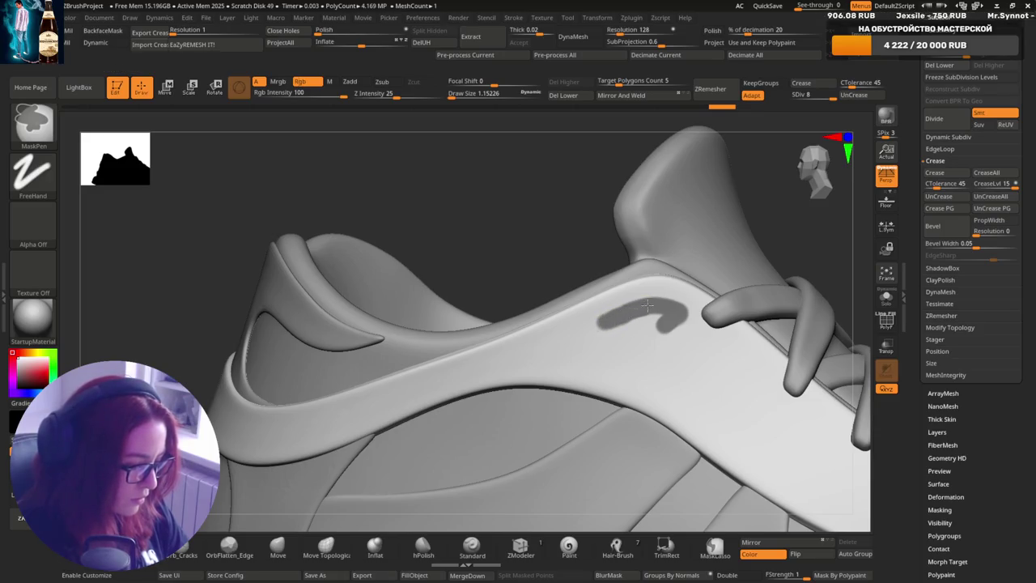
# - Trim the mask's lower-left edge and paint a mask spot beside the laces, extending it right
pyautogui.keyDown('ctrl'); pyautogui.keyDown('alt'); pyautogui.moveTo(631, 310); pyautogui.dragTo(611, 328); pyautogui.keyUp('alt'); pyautogui.keyUp('ctrl')
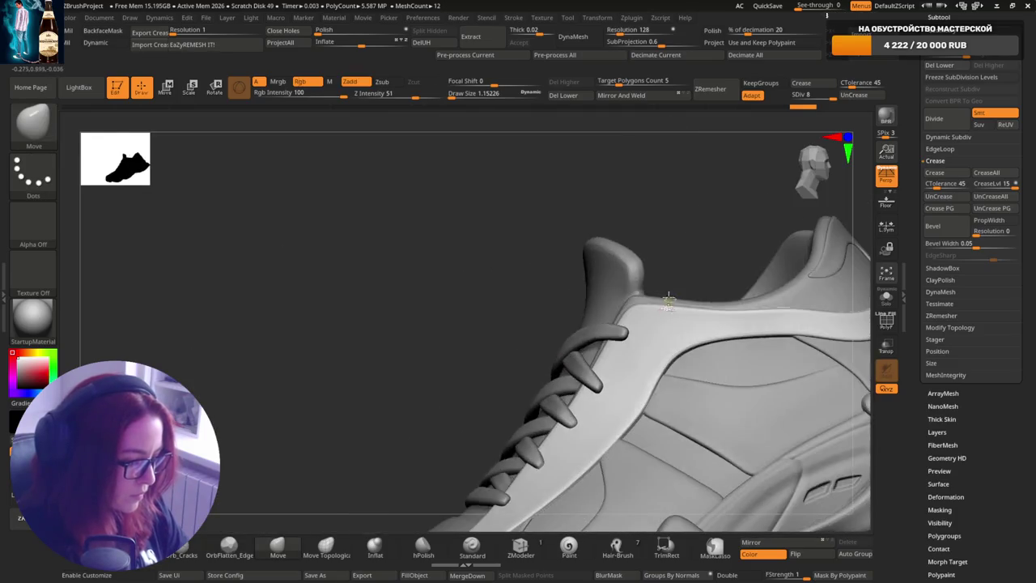
pyautogui.press('ctrl')
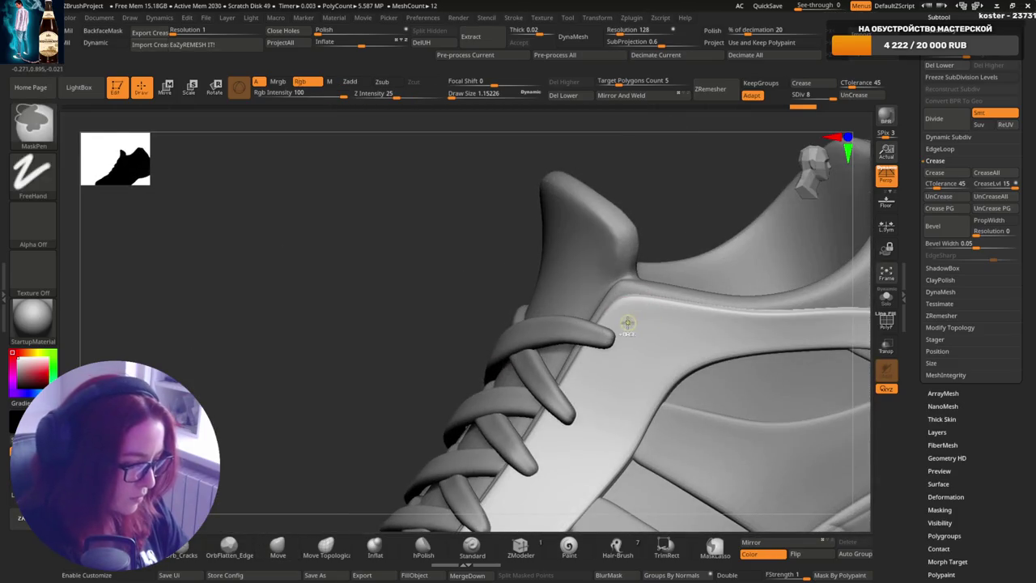
pyautogui.keyDown('ctrl'); pyautogui.moveTo(639, 329); pyautogui.dragTo(640, 318); pyautogui.keyUp('ctrl')
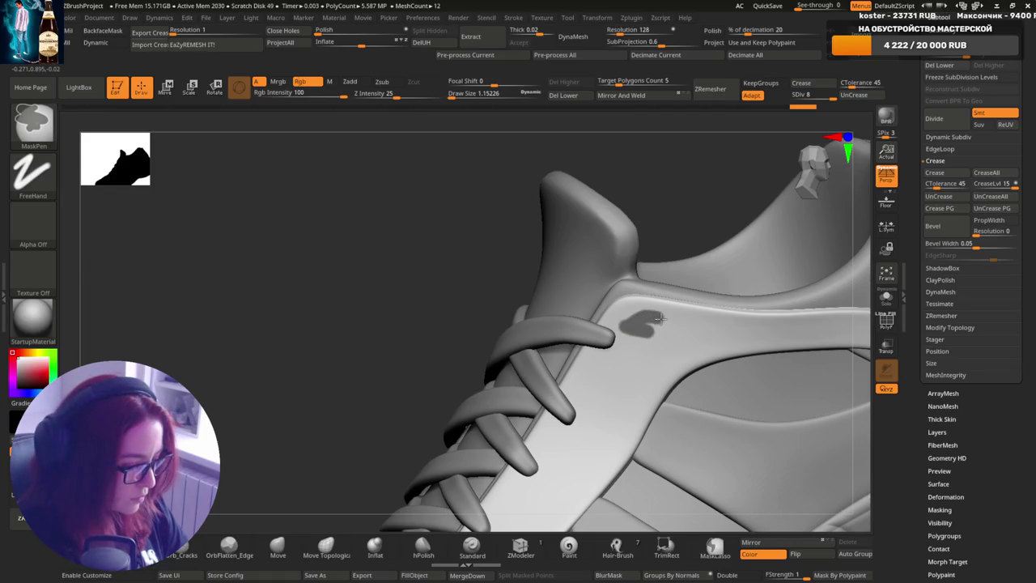
pyautogui.keyDown('ctrl'); pyautogui.moveTo(682, 325); pyautogui.dragTo(662, 327); pyautogui.keyUp('ctrl')
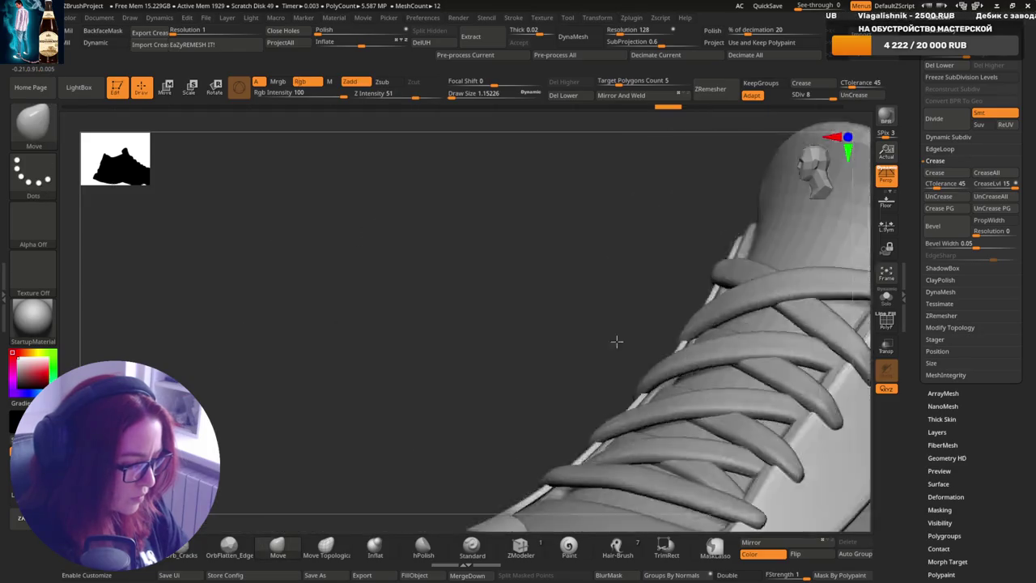
pyautogui.moveTo(708, 315)
pyautogui.mouseDown(button='right')
pyautogui.moveTo(592, 343)
pyautogui.moveTo(654, 316)
pyautogui.mouseUp(button='right')
# - Paint more mask along the panel beside the laces to round out the patch
pyautogui.press('ctrl')
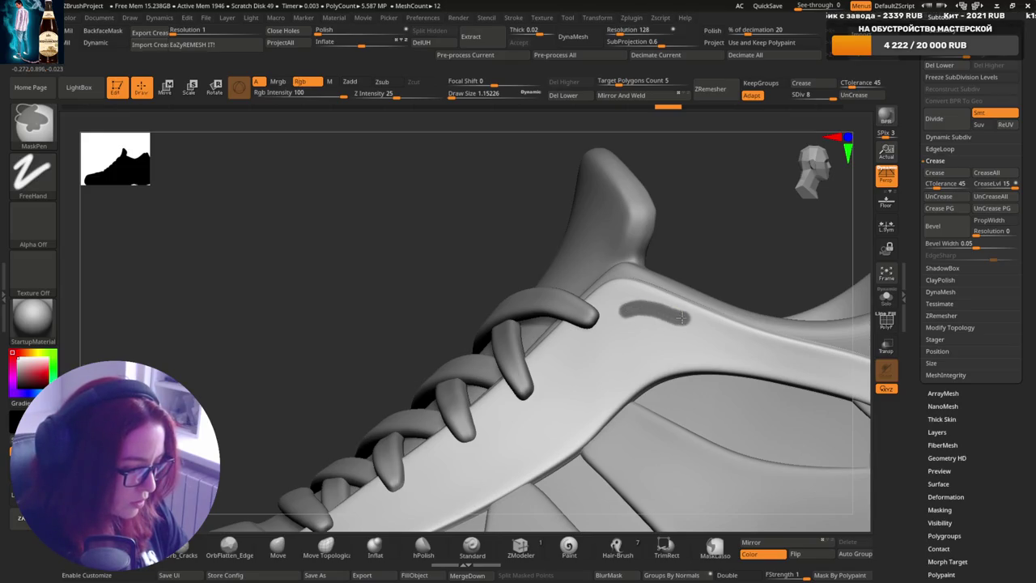
pyautogui.moveTo(682, 318); pyautogui.dragTo(621, 318, button='right')
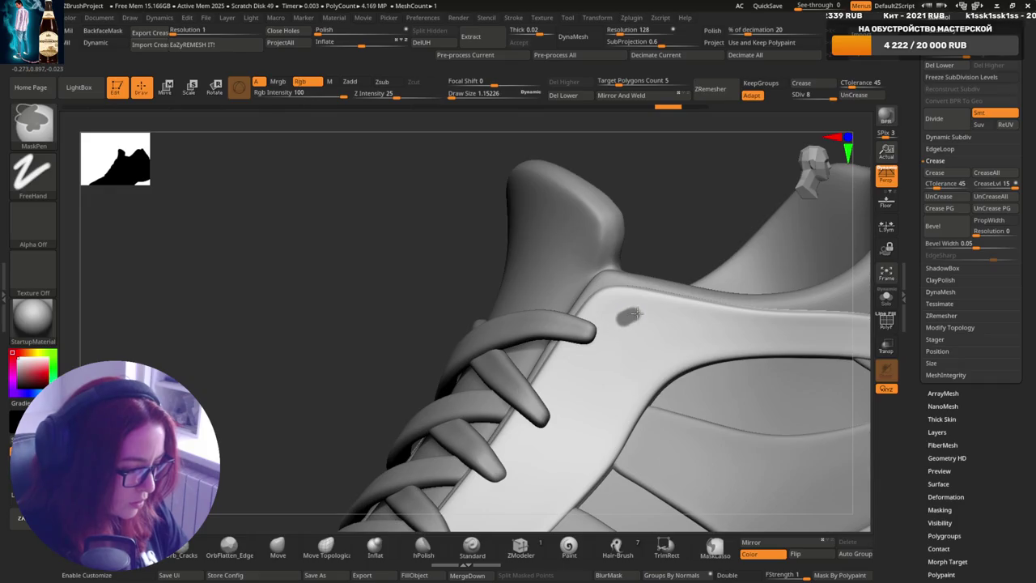
pyautogui.moveTo(683, 318); pyautogui.dragTo(626, 322)
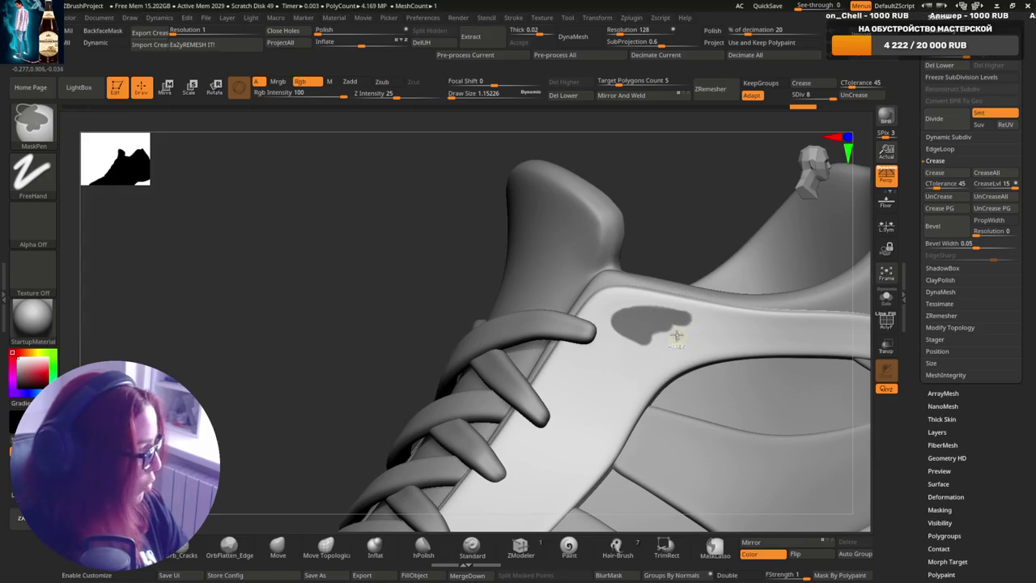
pyautogui.moveTo(669, 316); pyautogui.dragTo(648, 334, button='right')
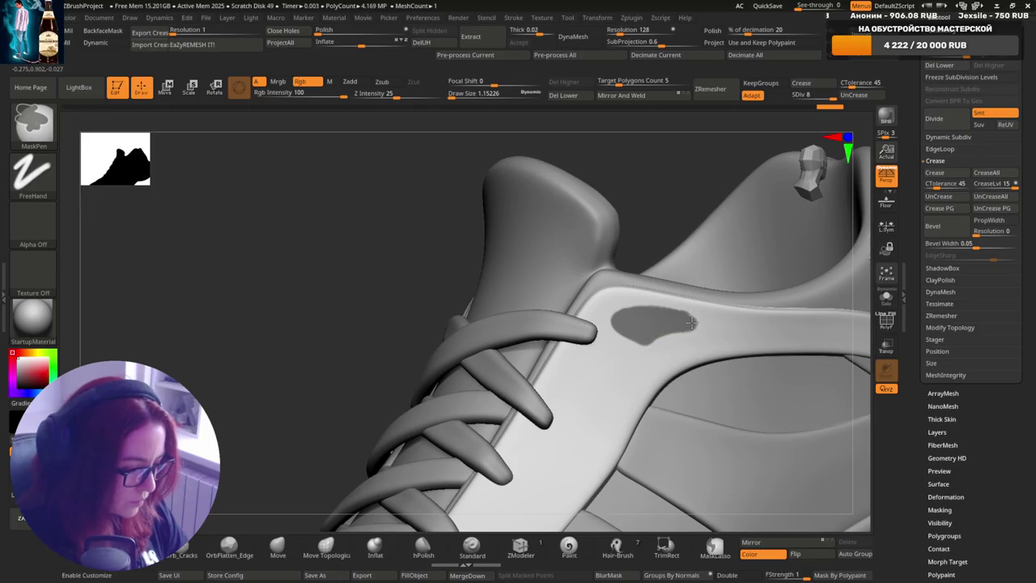
pyautogui.press('ctrl')
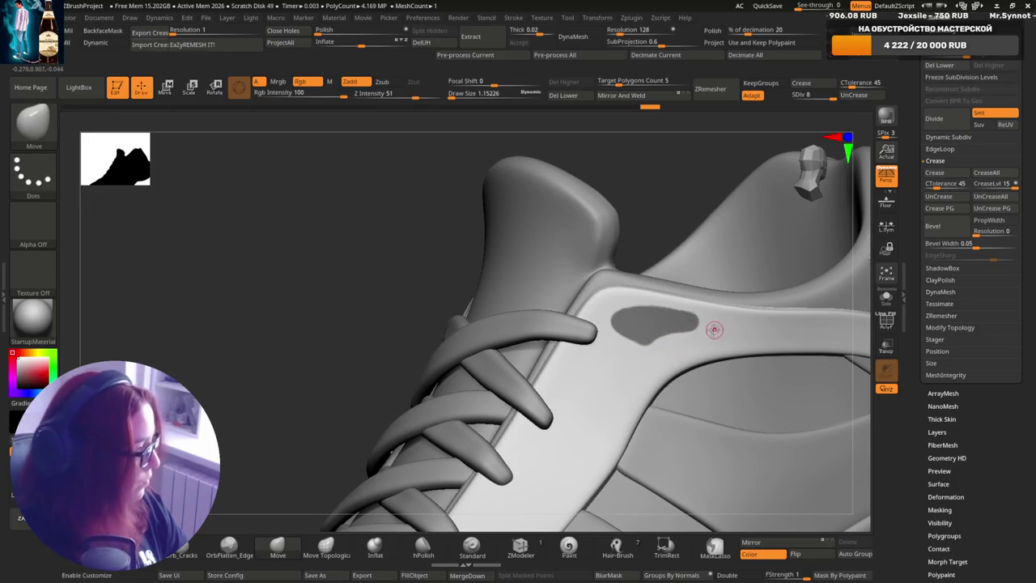
pyautogui.press('ctrl')
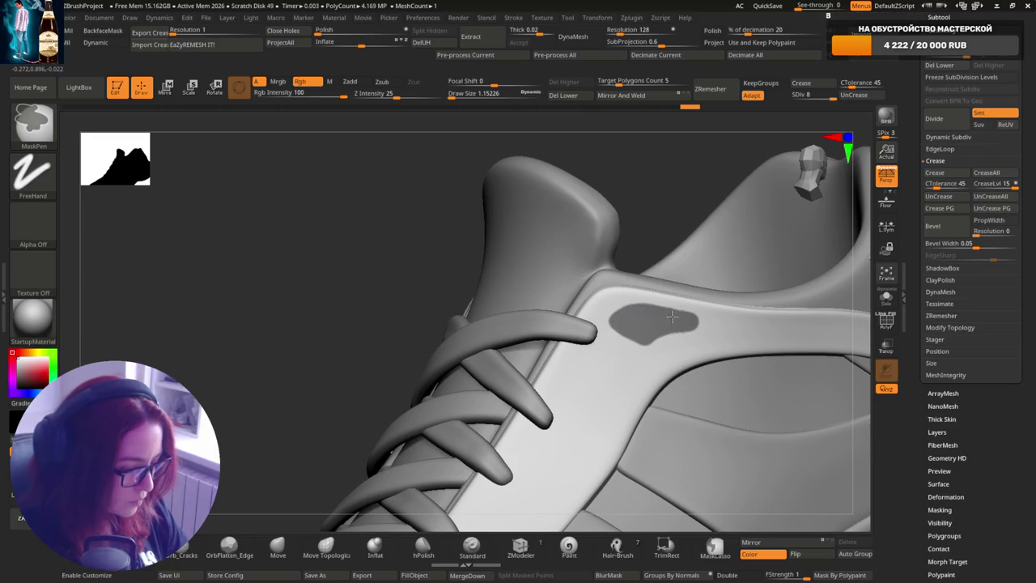
pyautogui.moveTo(683, 320)
pyautogui.mouseDown(button='right')
pyautogui.moveTo(711, 267)
pyautogui.moveTo(678, 296)
pyautogui.mouseUp(button='right')
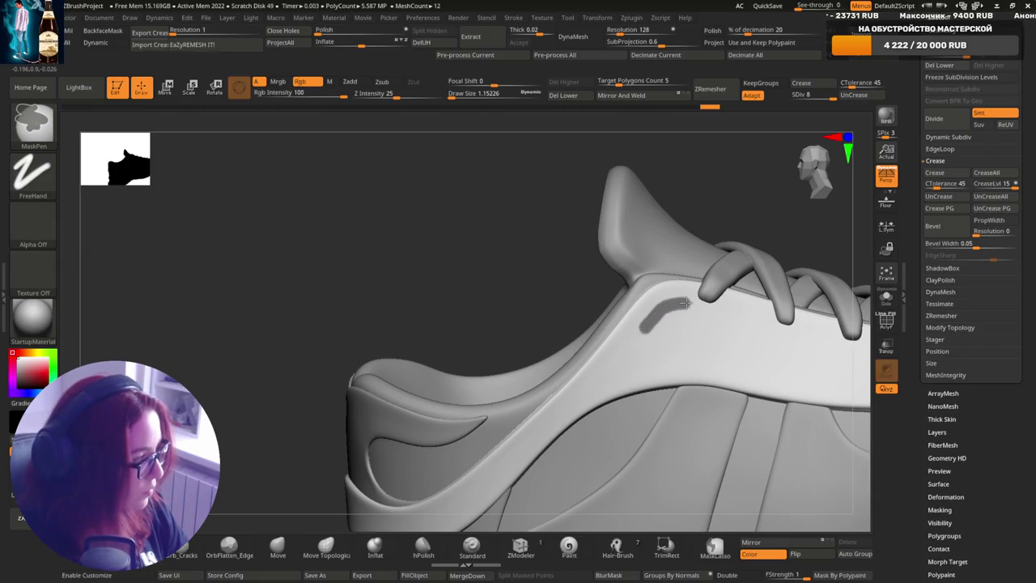
# - Extend the mask stroke on the upper while checking it from around the heel collar
pyautogui.keyDown('ctrl'); pyautogui.moveTo(683, 303); pyautogui.dragTo(687, 315); pyautogui.keyUp('ctrl')
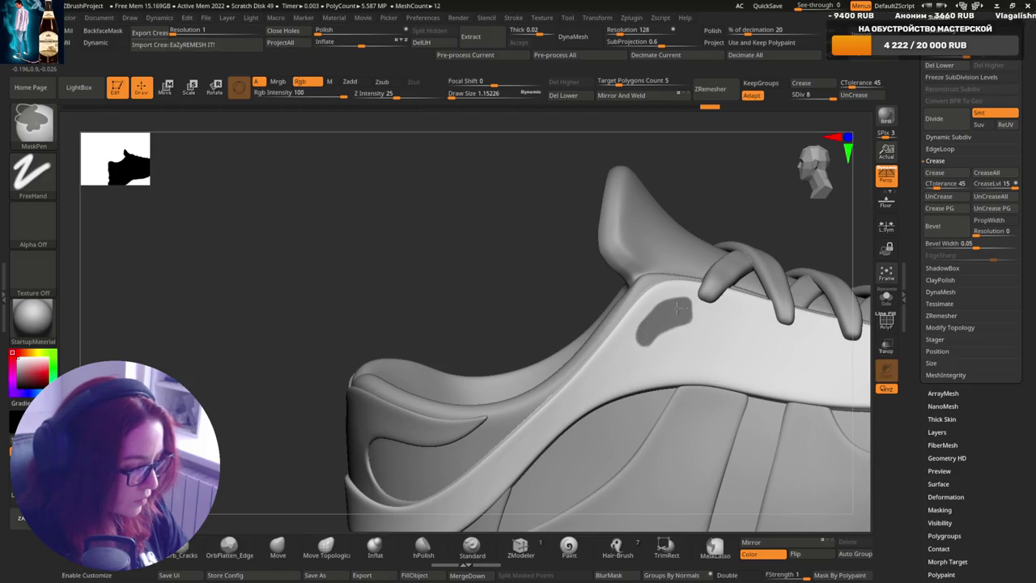
pyautogui.moveTo(678, 308); pyautogui.dragTo(652, 303, button='right')
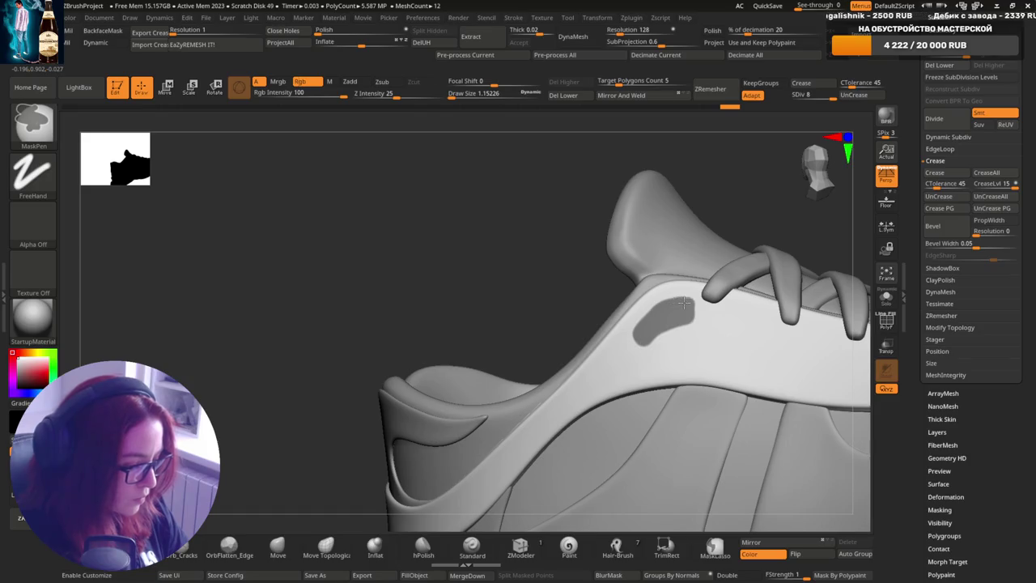
pyautogui.moveTo(684, 303); pyautogui.dragTo(683, 307, button='right')
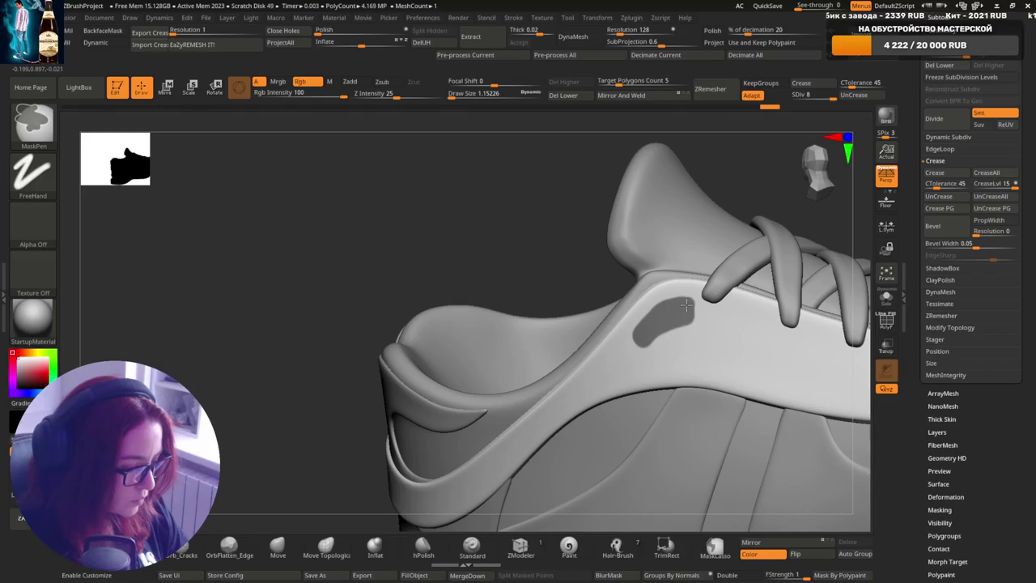
pyautogui.moveTo(659, 342); pyautogui.dragTo(643, 334, button='right')
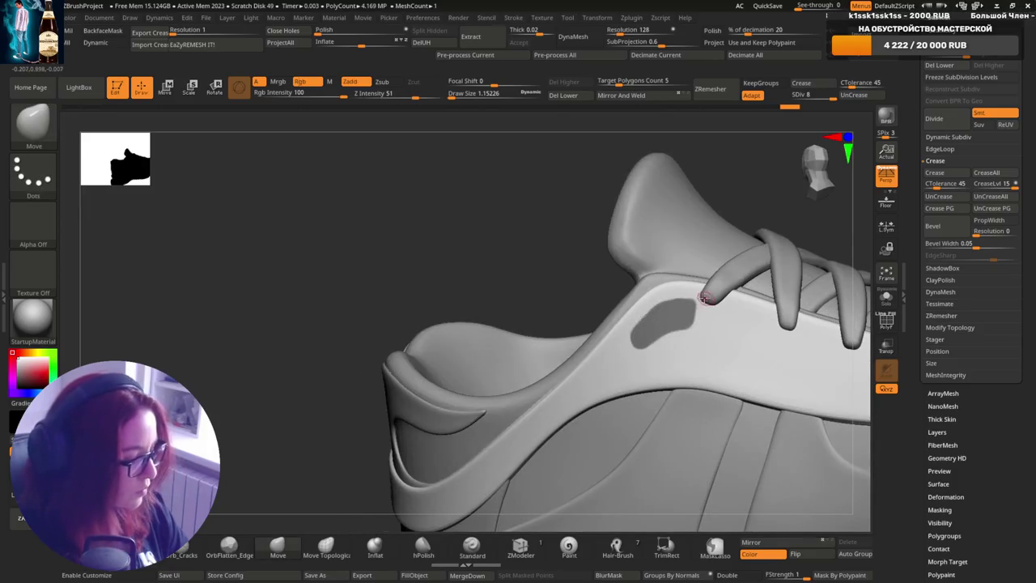
pyautogui.moveTo(690, 316); pyautogui.dragTo(687, 324, button='right')
# - Invert the mask, widen the unmasked oval patch, and make the brush slightly smaller
pyautogui.keyDown('ctrl'); pyautogui.click(567, 243); pyautogui.keyUp('ctrl')
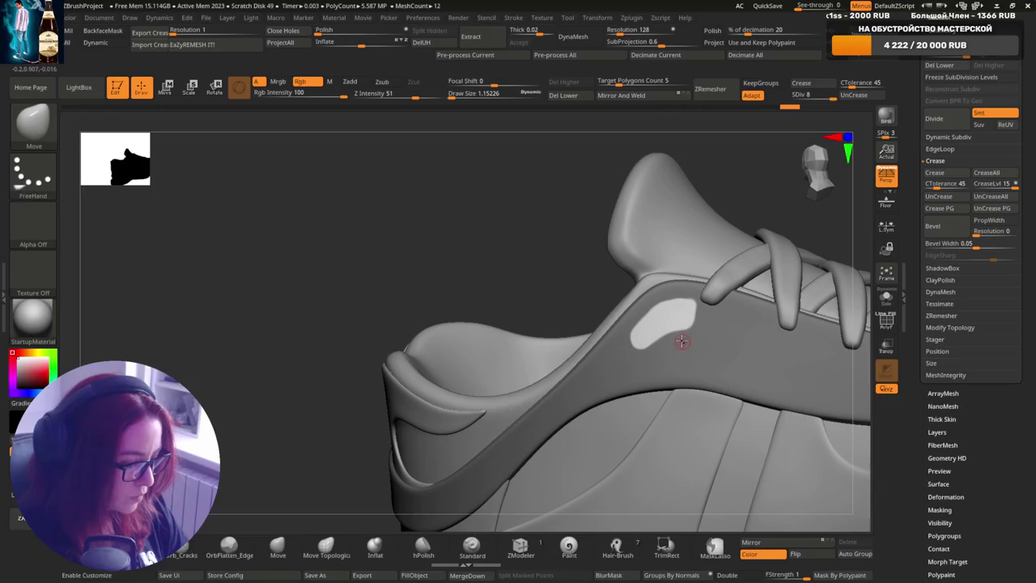
pyautogui.press('ctrl')
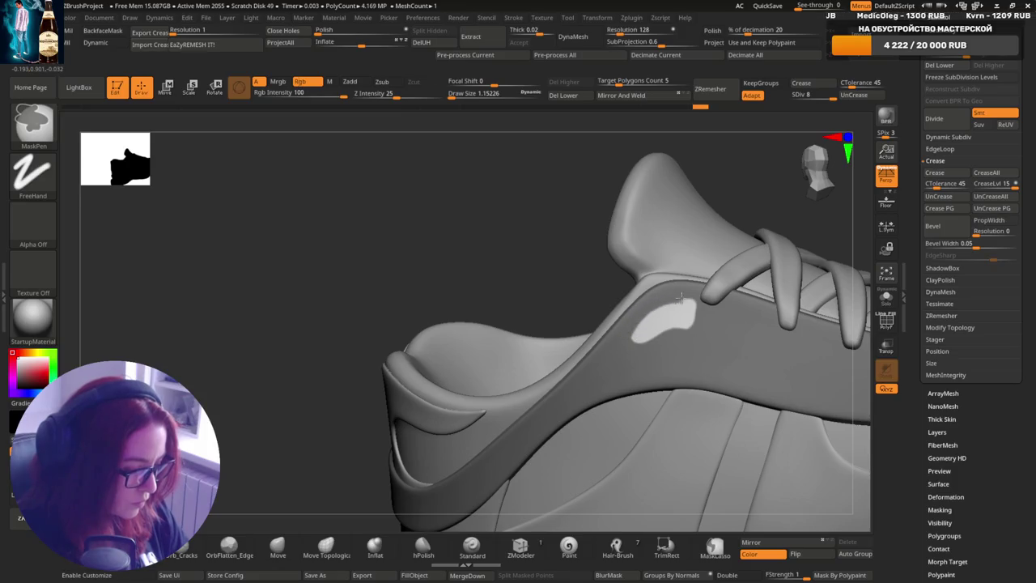
pyautogui.moveTo(680, 298)
pyautogui.keyDown('ctrl'); pyautogui.keyDown('alt'); pyautogui.mouseDown()
pyautogui.moveTo(698, 296)
pyautogui.moveTo(631, 324)
pyautogui.mouseUp(); pyautogui.keyUp('alt'); pyautogui.keyUp('ctrl')
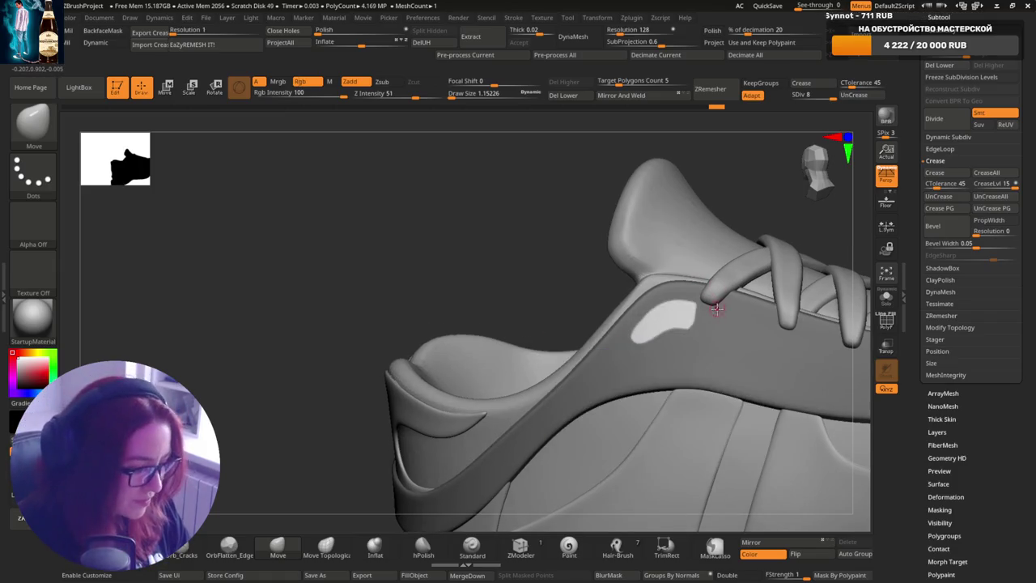
pyautogui.press('s')
pyautogui.moveTo(711, 320); pyautogui.dragTo(701, 320)
pyautogui.press('ctrl')
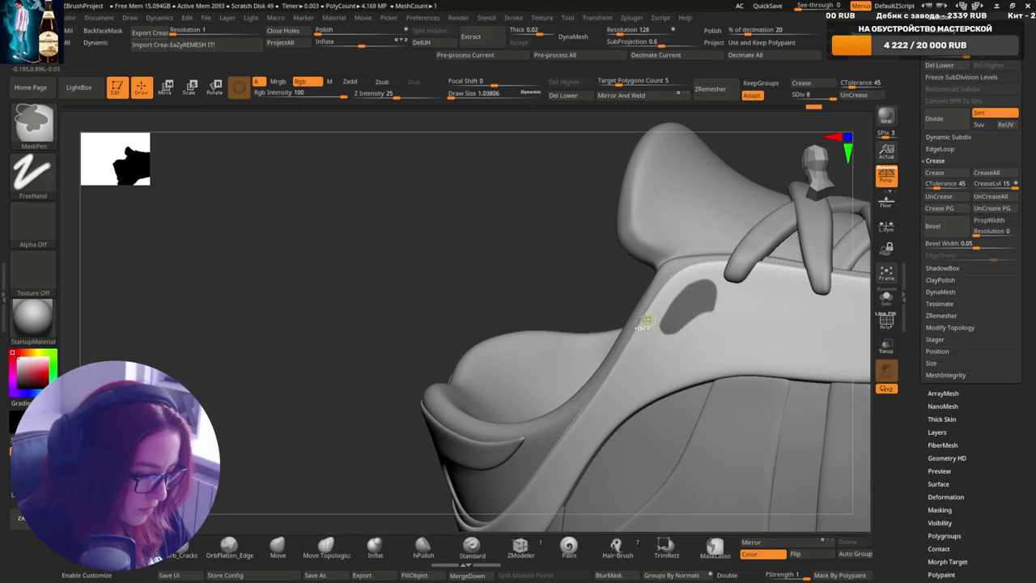
# - Invert the mask, trim the patch's upper-right edge, then invert again around the oval patch
pyautogui.hotkey('ctrl', 'i')
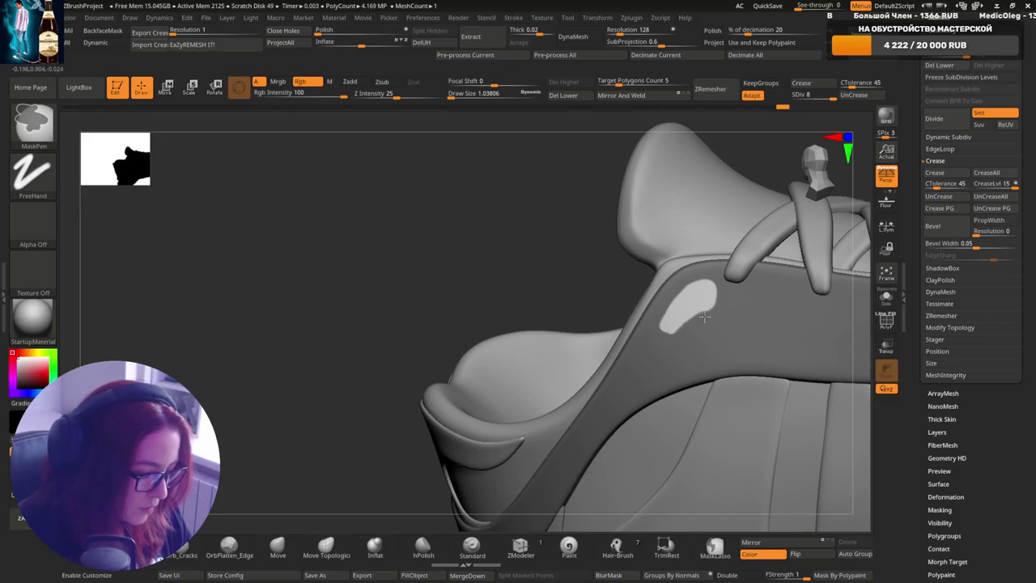
pyautogui.keyDown('ctrl'); pyautogui.moveTo(718, 313); pyautogui.dragTo(672, 290); pyautogui.keyUp('ctrl')
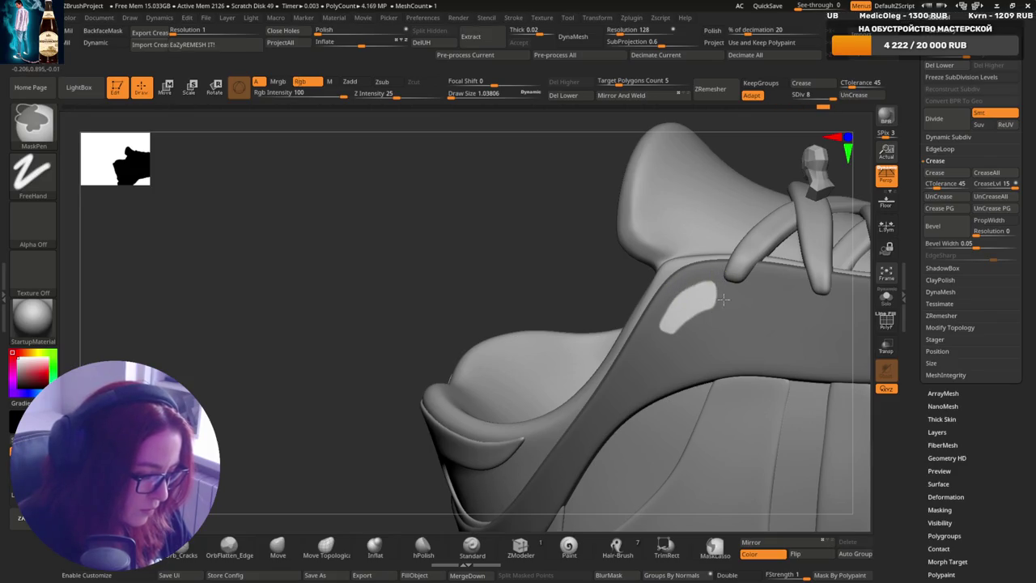
pyautogui.moveTo(724, 305)
pyautogui.mouseDown(button='right')
pyautogui.moveTo(657, 275)
pyautogui.moveTo(671, 304)
pyautogui.moveTo(617, 270)
pyautogui.moveTo(645, 289)
pyautogui.moveTo(604, 309)
pyautogui.mouseUp(button='right')
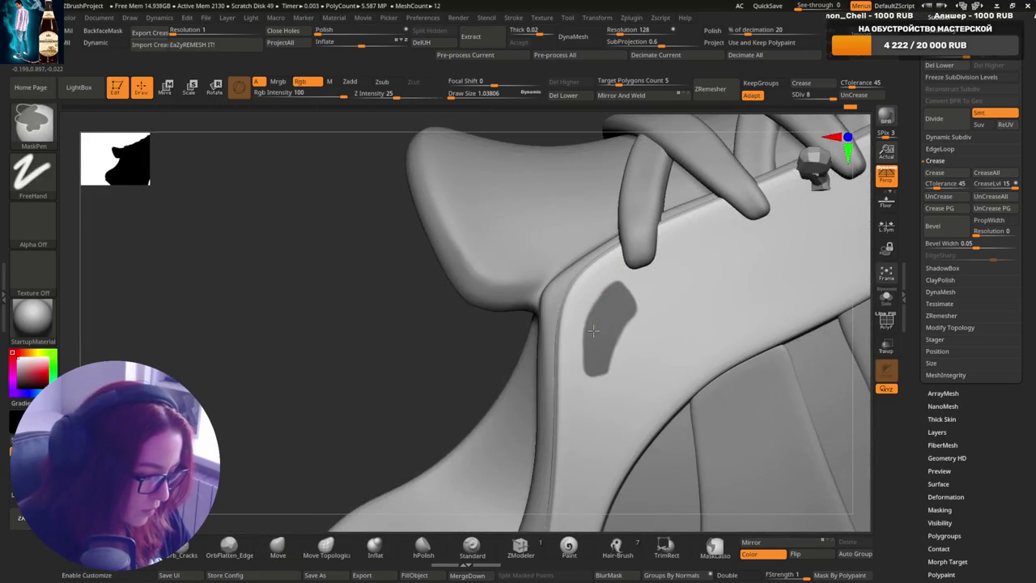
pyautogui.keyDown('ctrl'); pyautogui.click(615, 296); pyautogui.keyUp('ctrl')
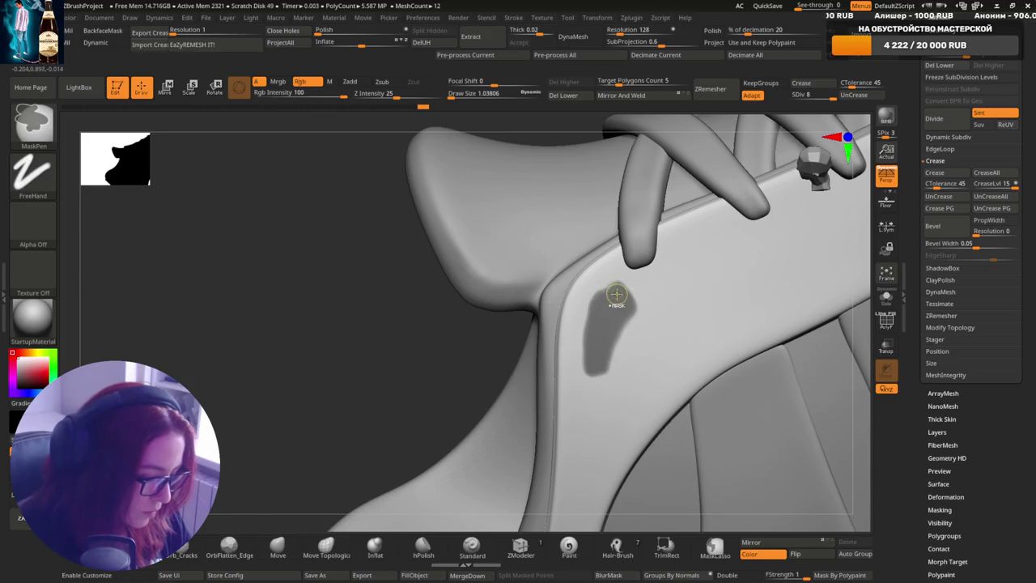
pyautogui.press('ctrl')
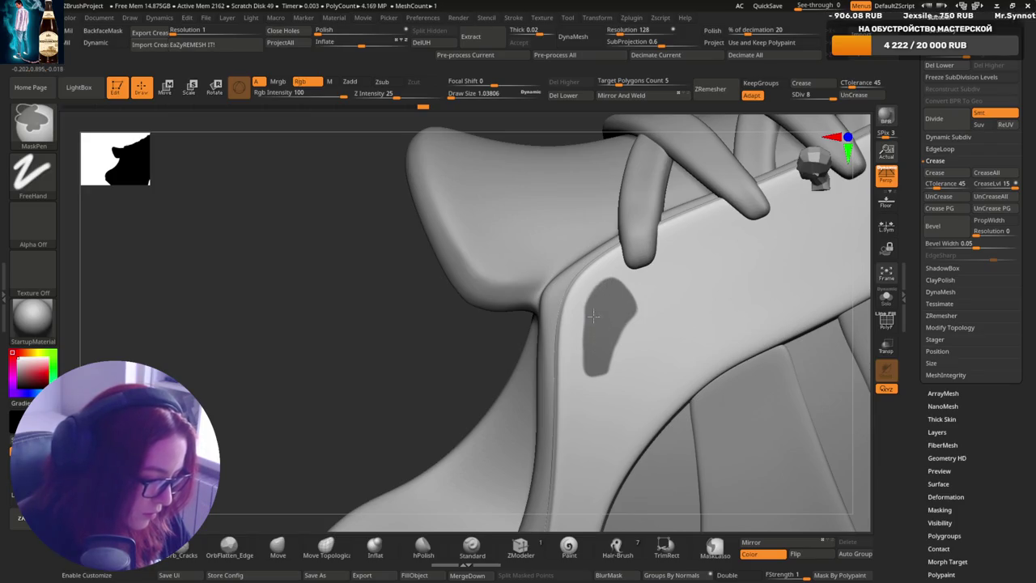
pyautogui.keyDown('ctrl'); pyautogui.click(482, 338); pyautogui.keyUp('ctrl')
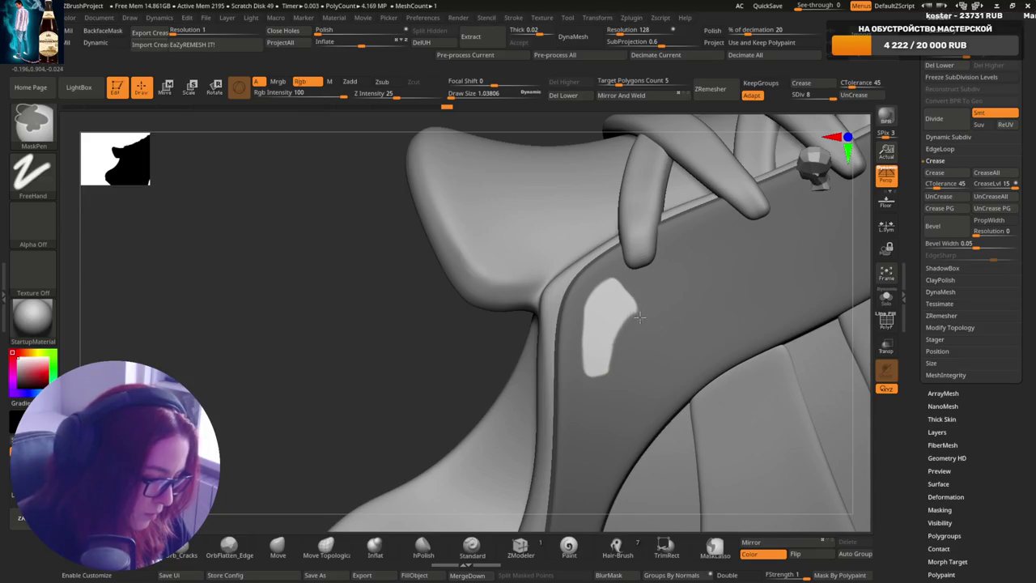
pyautogui.moveTo(653, 319)
pyautogui.mouseDown(button='right')
pyautogui.moveTo(748, 218)
pyautogui.moveTo(690, 312)
pyautogui.mouseUp(button='right')
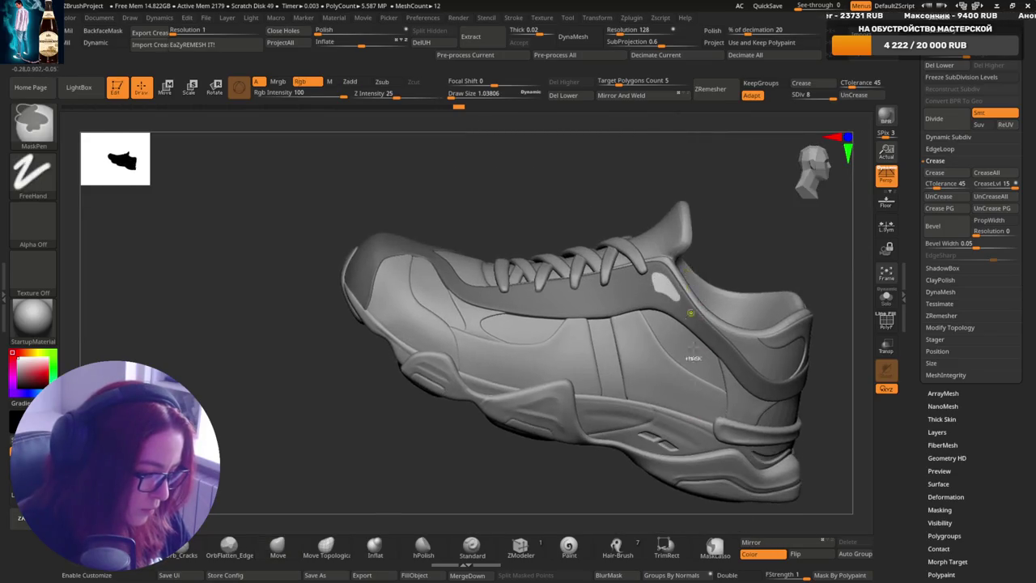
# - Orbit round the shoe's rear to a close view of the upper's opposite side
pyautogui.scroll(2, 691, 312)
pyautogui.scroll(2, 670, 286)
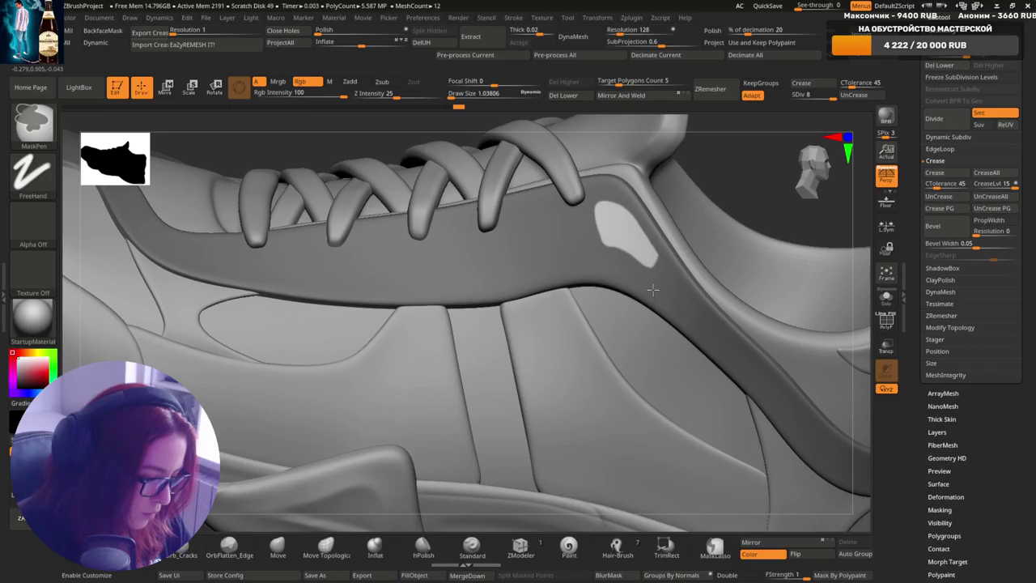
pyautogui.scroll(-3, 652, 289)
pyautogui.moveTo(653, 289)
pyautogui.mouseDown(button='right')
pyautogui.moveTo(659, 249)
pyautogui.moveTo(651, 293)
pyautogui.mouseUp(button='right')
pyautogui.scroll(3, 651, 293)
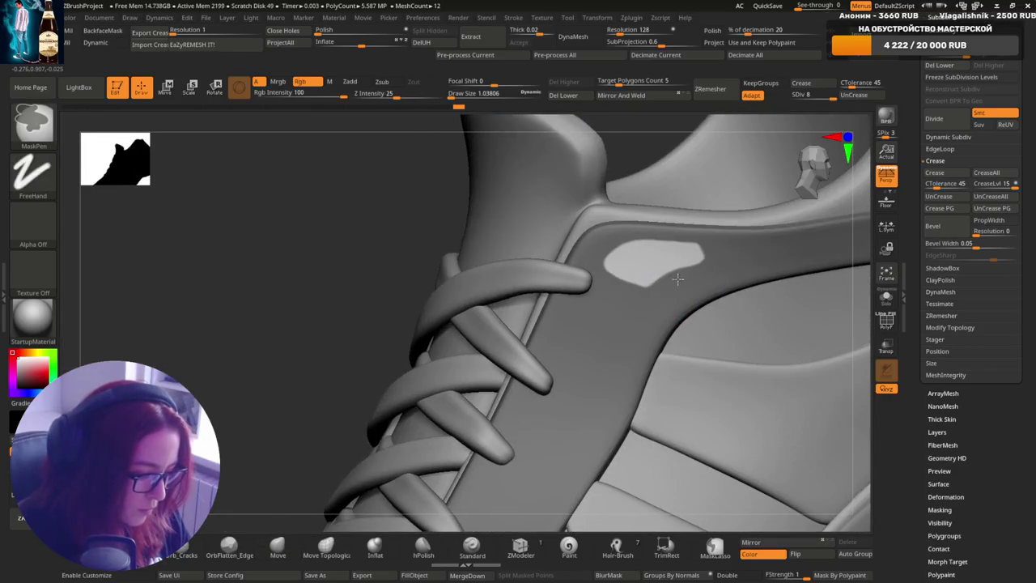
pyautogui.scroll(-1, 677, 301)
pyautogui.scroll(-3, 677, 324)
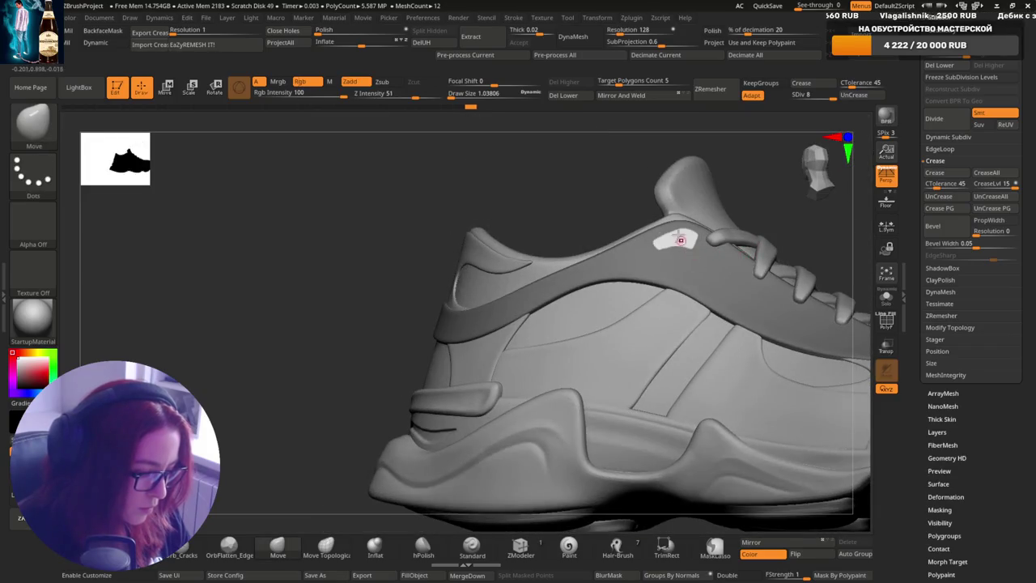
pyautogui.scroll(2, 681, 241)
pyautogui.moveTo(659, 271)
pyautogui.mouseDown(button='right')
pyautogui.moveTo(529, 207)
pyautogui.moveTo(664, 267)
pyautogui.moveTo(630, 257)
pyautogui.mouseUp(button='right')
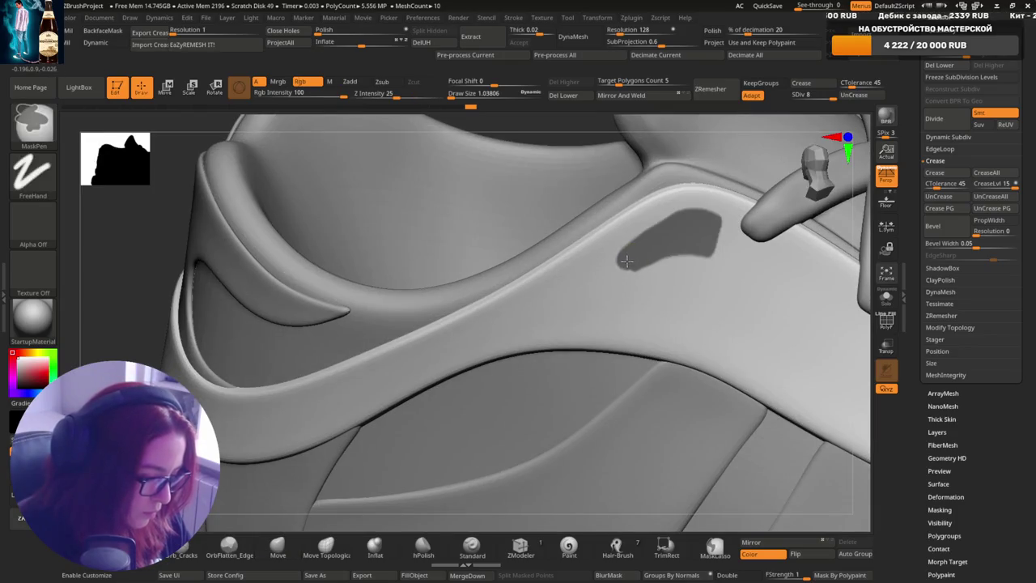
# - Invert the mask on the new patch and inspect the white patch near the laces
pyautogui.hotkey('ctrl', 'i')
pyautogui.scroll(-3, 633, 261)
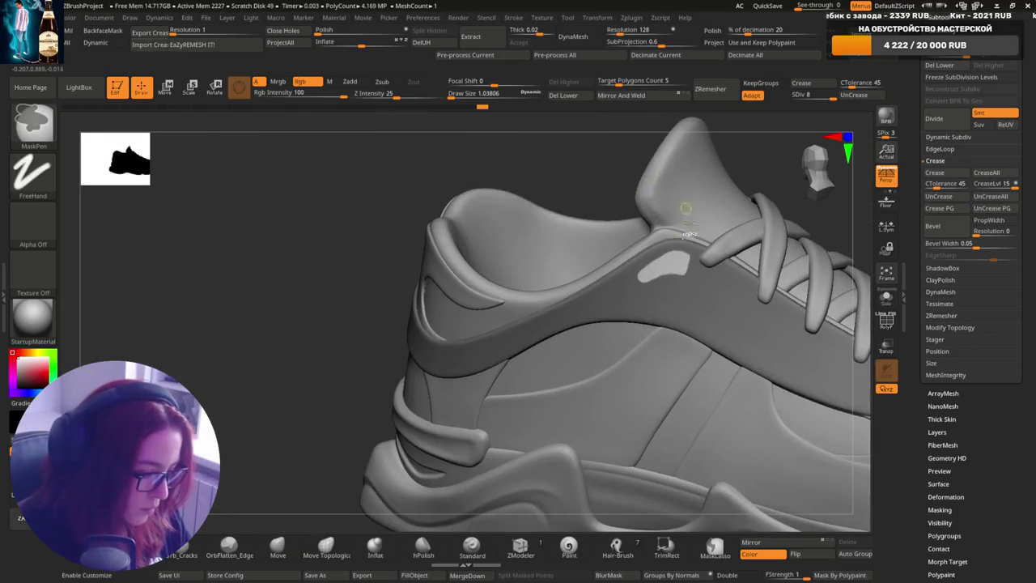
pyautogui.scroll(3, 633, 260)
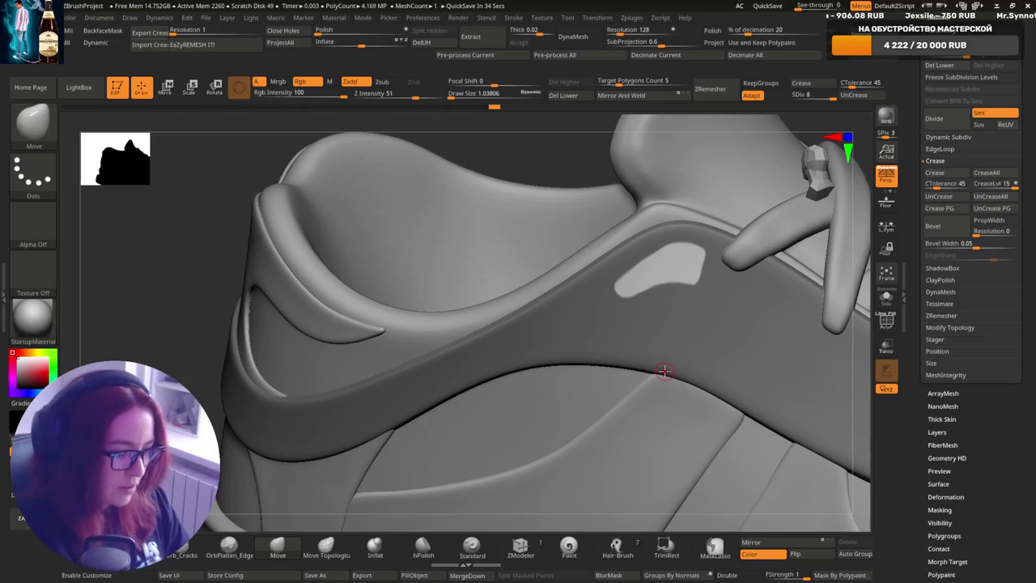
pyautogui.moveTo(692, 329); pyautogui.dragTo(694, 289, button='right')
pyautogui.moveTo(655, 262); pyautogui.dragTo(607, 296, button='right')
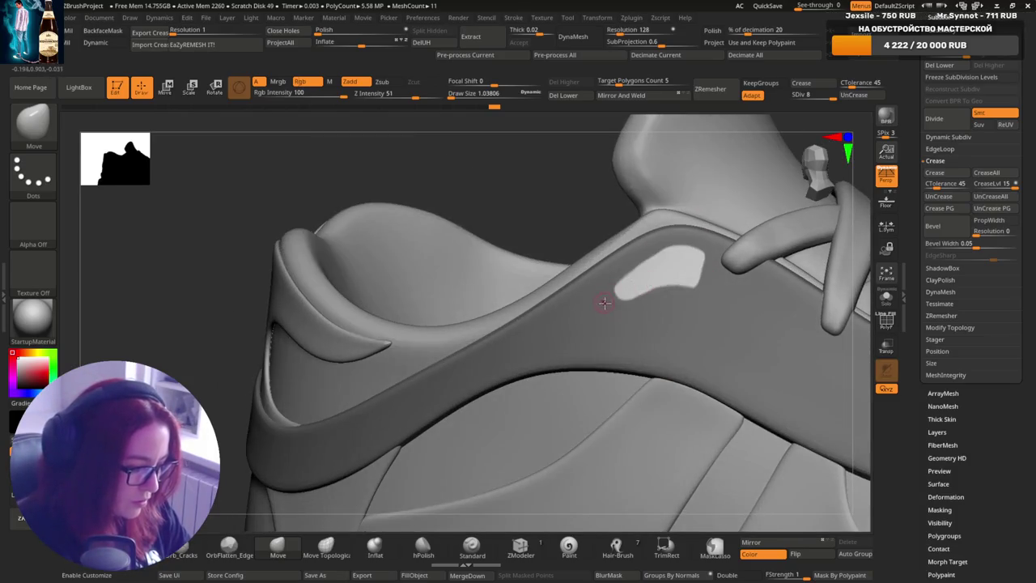
pyautogui.press('ctrl')
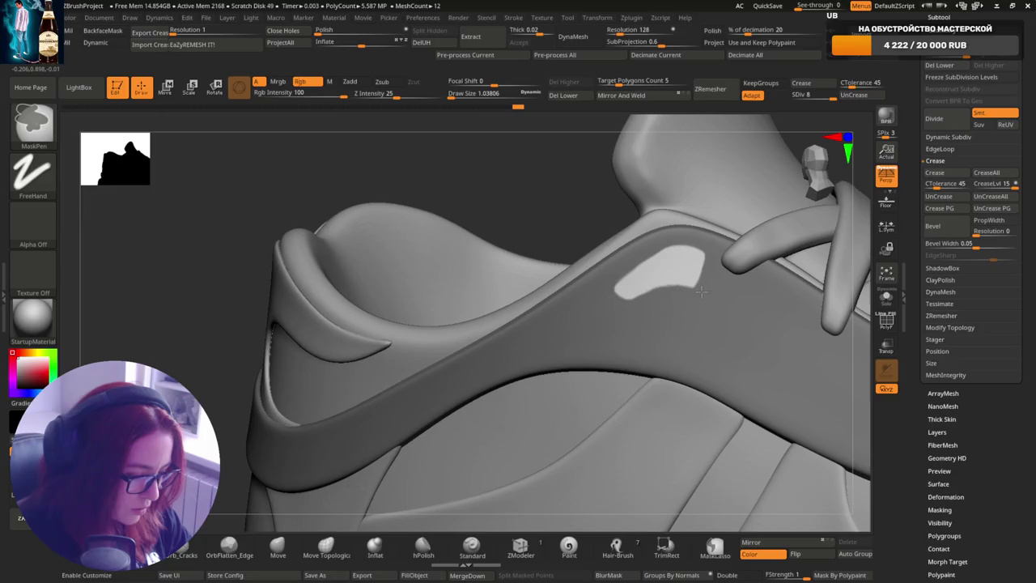
pyautogui.moveTo(701, 292)
pyautogui.mouseDown(button='right')
pyautogui.moveTo(606, 362)
pyautogui.moveTo(650, 275)
pyautogui.mouseUp(button='right')
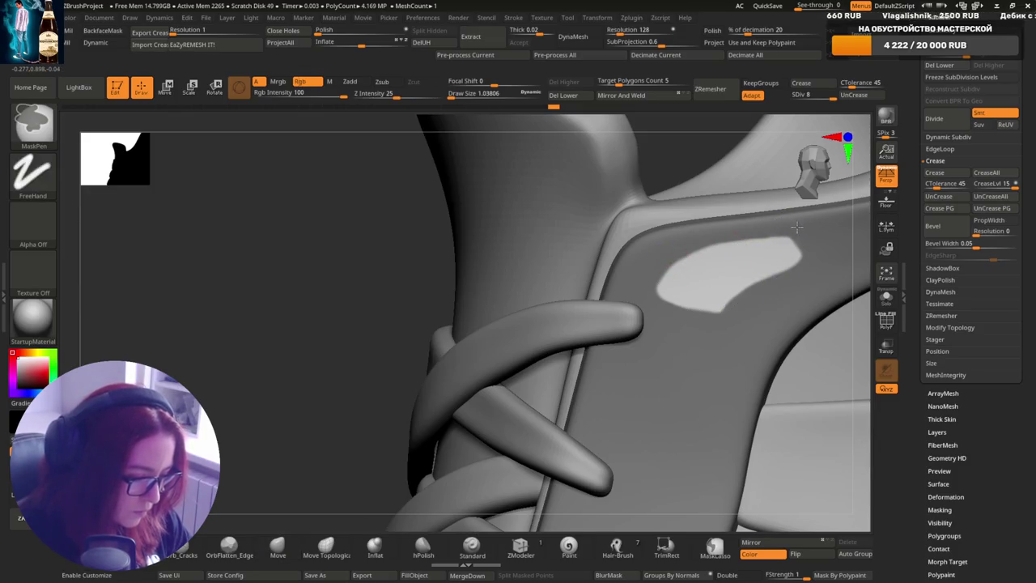
pyautogui.moveTo(798, 228)
pyautogui.mouseDown(button='right')
pyautogui.moveTo(771, 237)
pyautogui.moveTo(702, 346)
pyautogui.mouseUp(button='right')
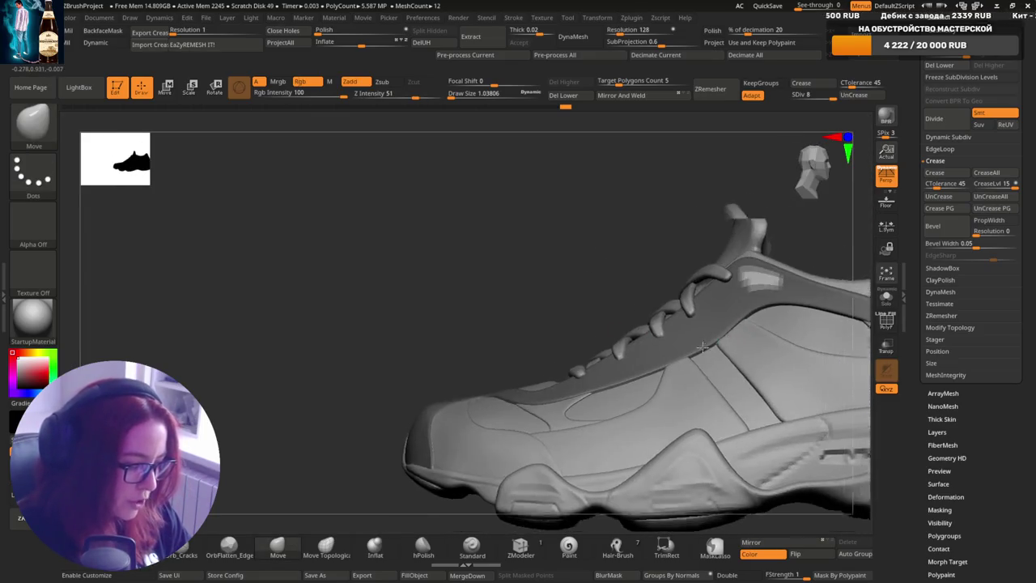
pyautogui.keyDown('ctrl'); pyautogui.moveTo(694, 283); pyautogui.dragTo(639, 326, button='right'); pyautogui.keyUp('ctrl')
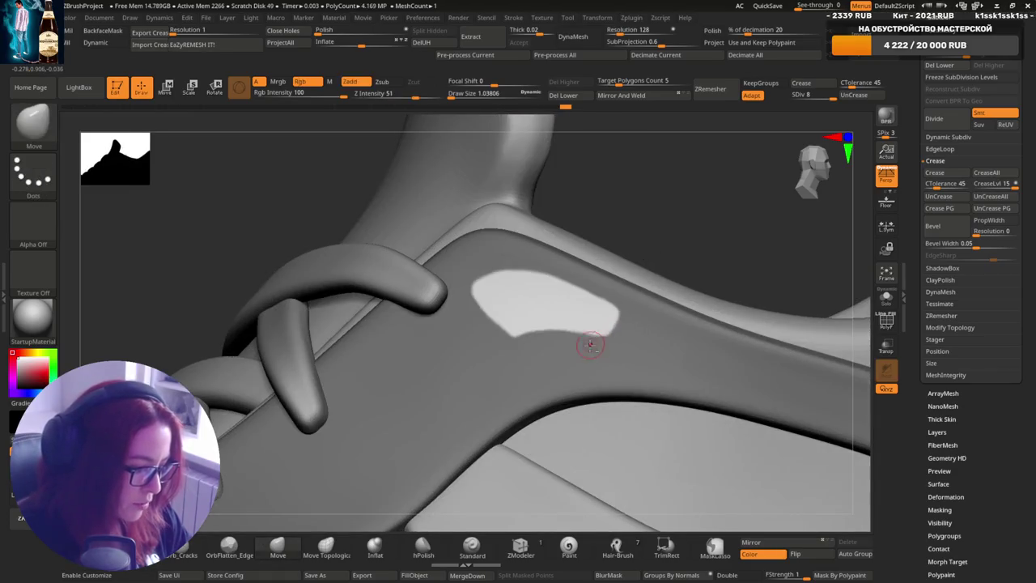
pyautogui.moveTo(620, 339)
pyautogui.mouseDown(button='right')
pyautogui.moveTo(723, 321)
pyautogui.moveTo(672, 305)
pyautogui.moveTo(639, 317)
pyautogui.moveTo(639, 294)
pyautogui.mouseUp(button='right')
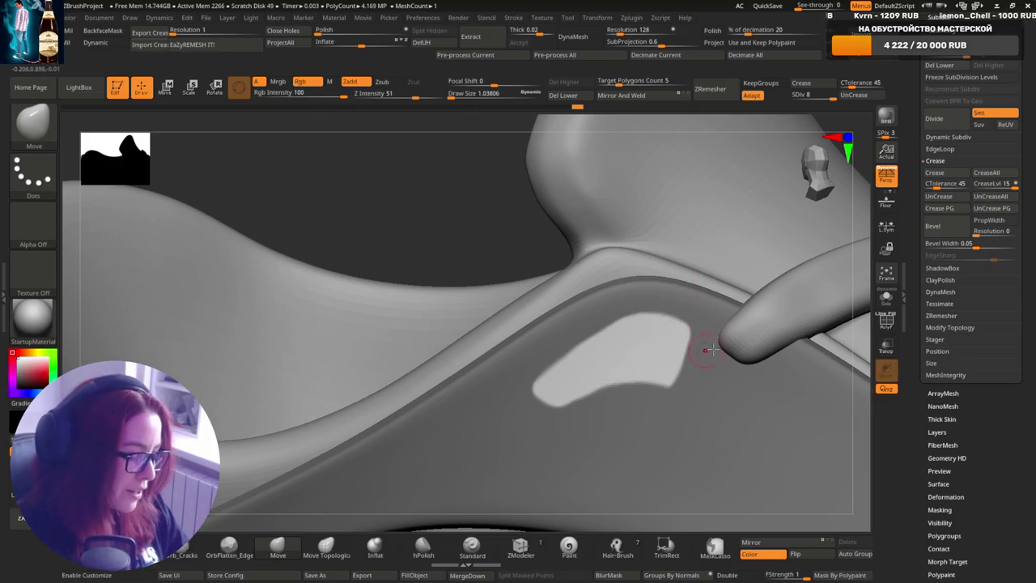
pyautogui.moveTo(702, 294)
pyautogui.keyDown('ctrl'); pyautogui.mouseDown(button='right')
pyautogui.moveTo(599, 357)
pyautogui.moveTo(573, 453)
pyautogui.moveTo(634, 396)
pyautogui.moveTo(539, 229)
pyautogui.moveTo(488, 238)
pyautogui.mouseUp(button='right'); pyautogui.keyUp('ctrl')
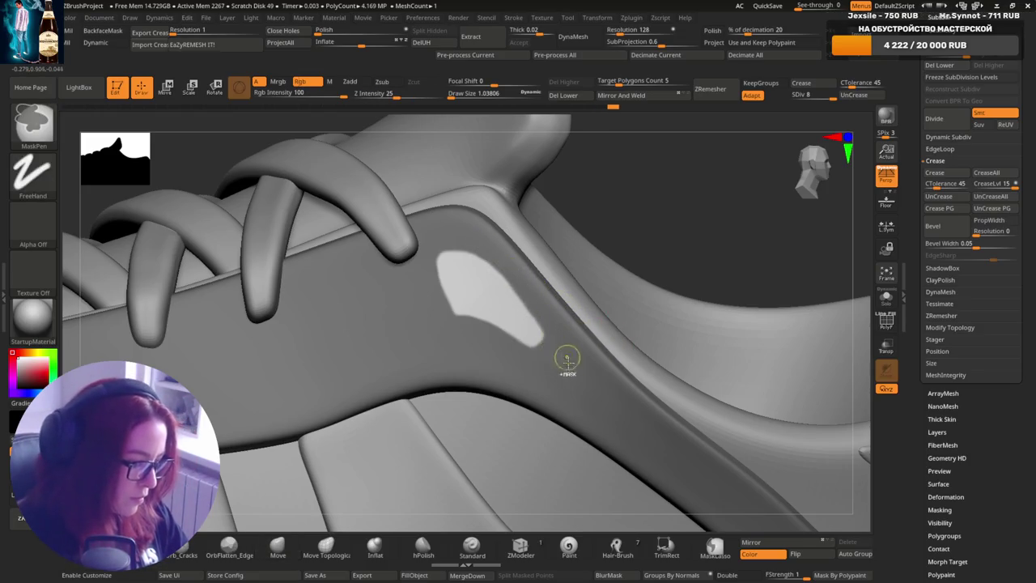
pyautogui.press('f')
pyautogui.moveTo(559, 292)
pyautogui.mouseDown()
pyautogui.moveTo(695, 308)
pyautogui.moveTo(593, 326)
pyautogui.moveTo(554, 350)
pyautogui.mouseUp()
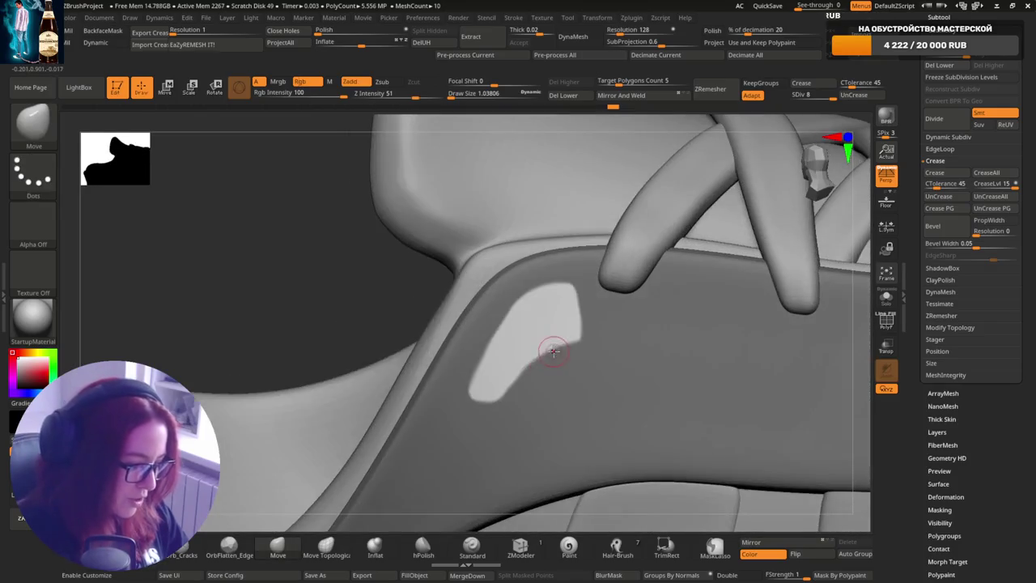
pyautogui.press('ctrl')
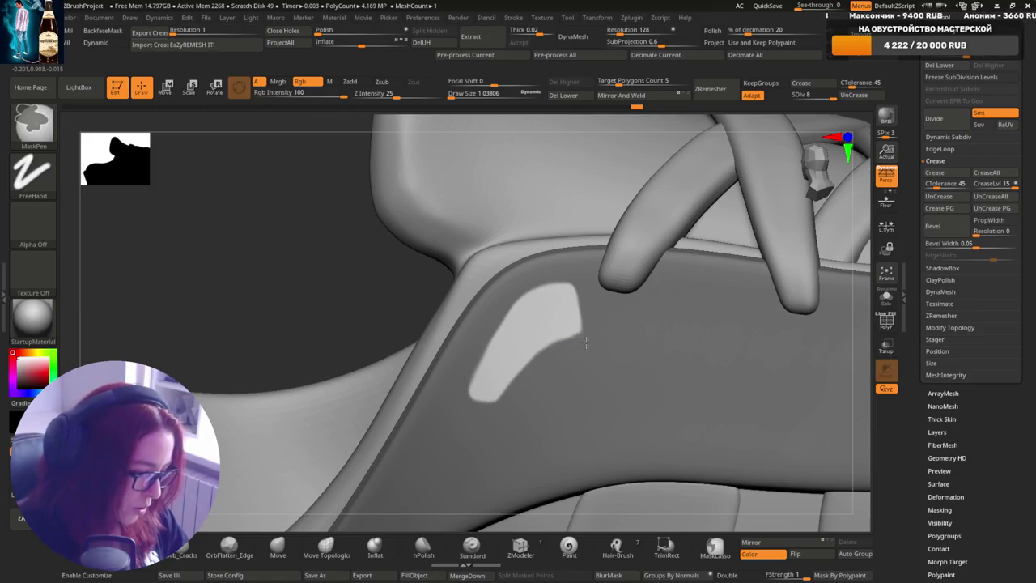
pyautogui.press('ctrl')
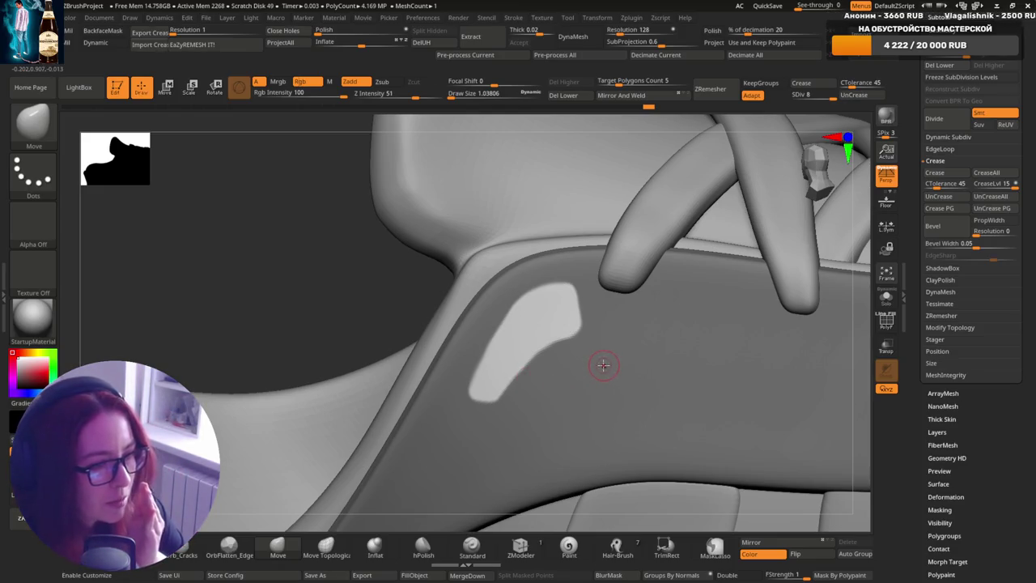
pyautogui.press('ctrl')
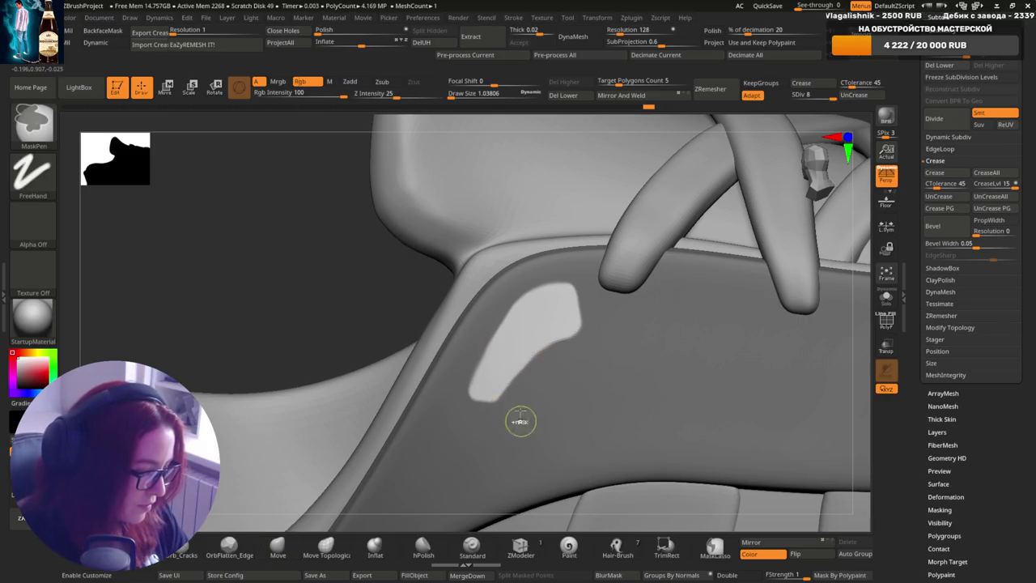
pyautogui.moveTo(518, 421)
pyautogui.mouseDown(button='right')
pyautogui.moveTo(698, 332)
pyautogui.moveTo(675, 283)
pyautogui.moveTo(620, 416)
pyautogui.mouseUp(button='right')
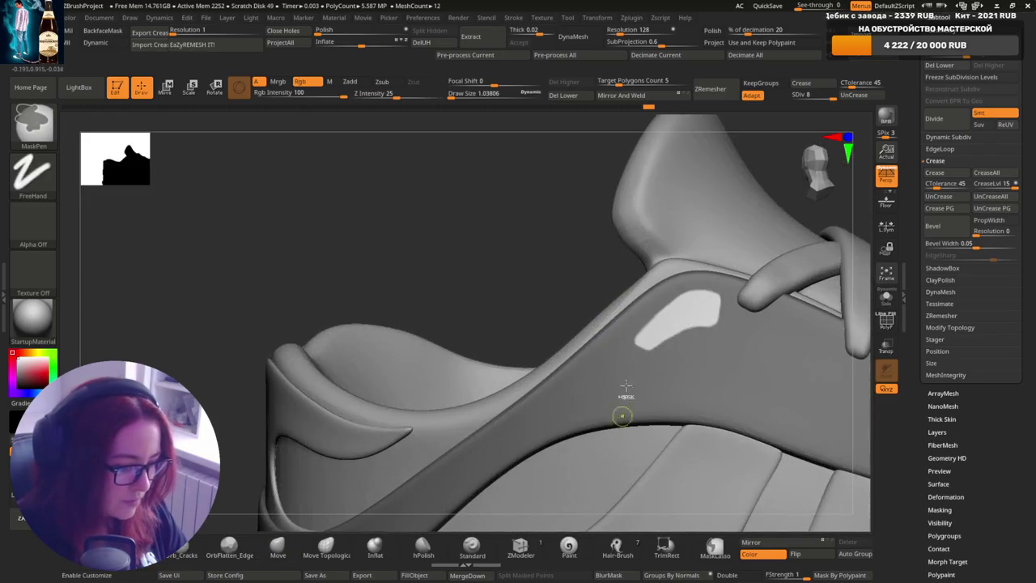
# - Zoom in on the side patch and invert the mask around it with Ctrl+I
pyautogui.keyDown('ctrl'); pyautogui.moveTo(559, 289); pyautogui.dragTo(651, 330, button='right'); pyautogui.keyUp('ctrl')
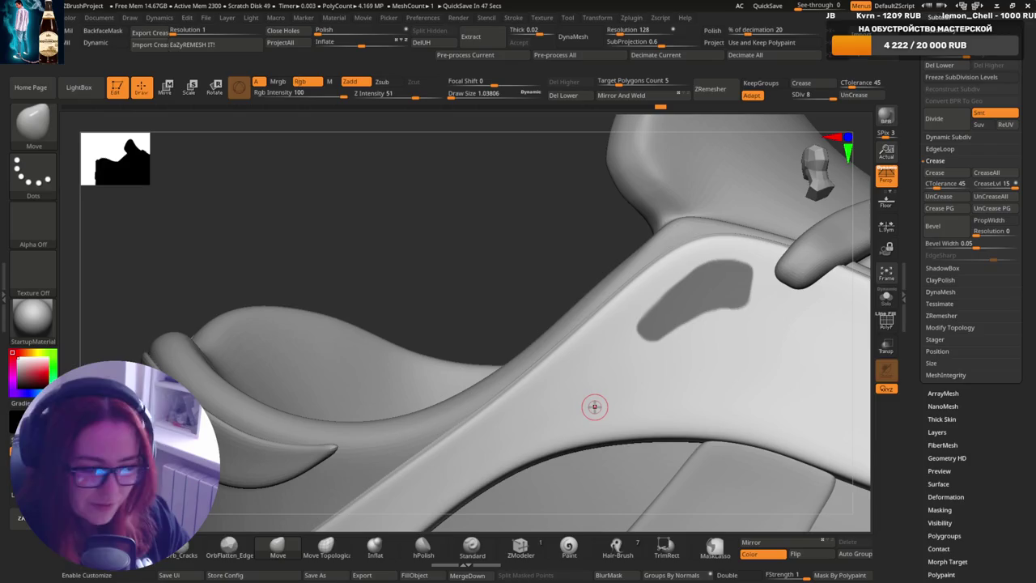
pyautogui.hotkey('ctrl', 'i')
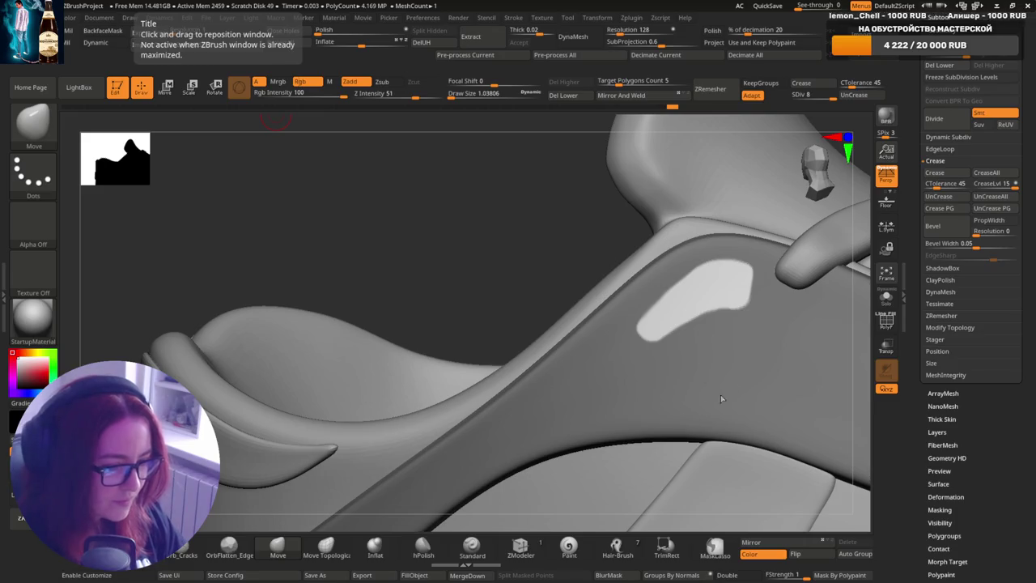
pyautogui.moveTo(745, 377); pyautogui.dragTo(752, 335, button='right')
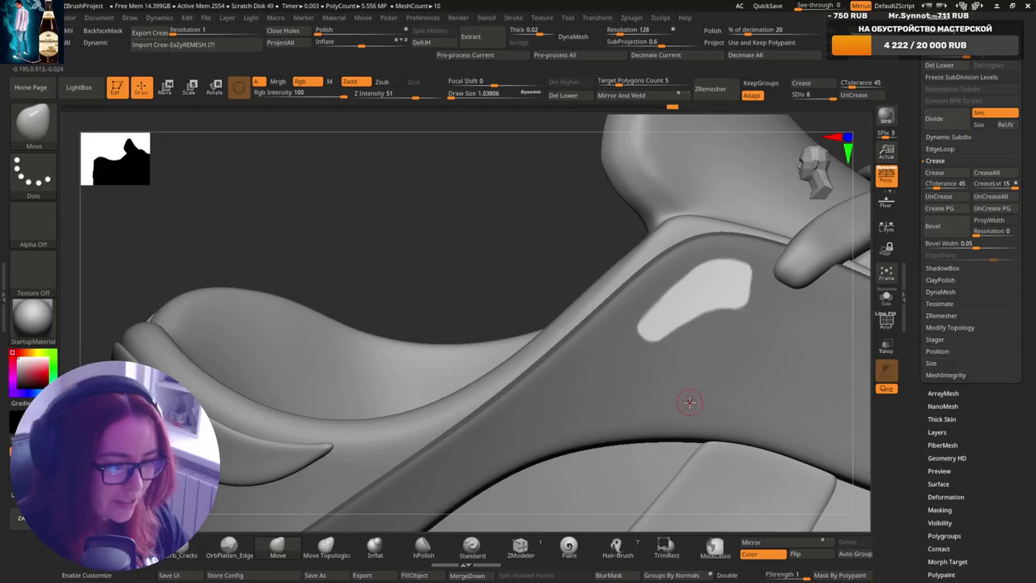
# - Orbit around the masked oval patch, undoing a stray mask change
pyautogui.moveTo(694, 366); pyautogui.dragTo(681, 372, button='right')
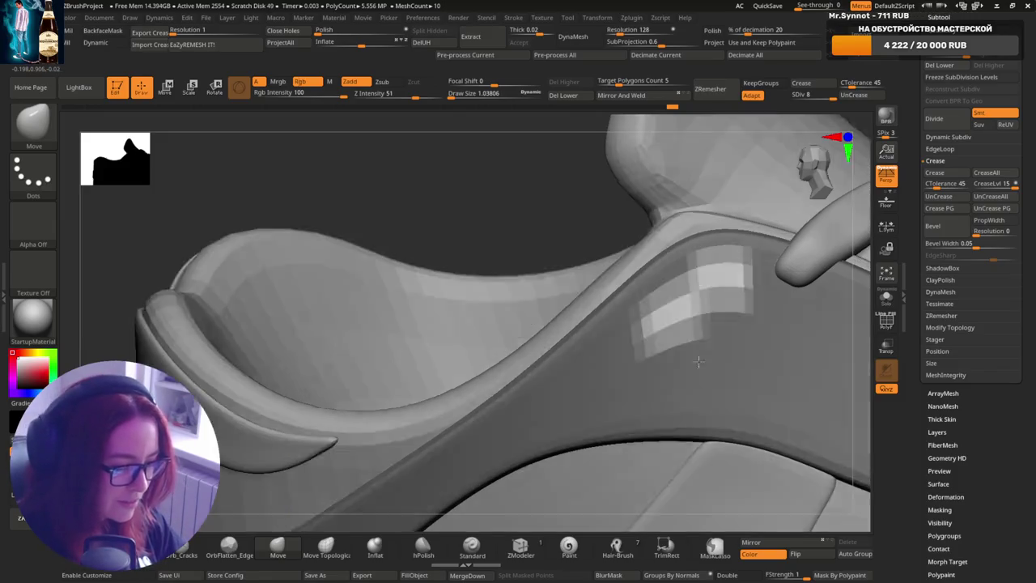
pyautogui.press('ctrl')
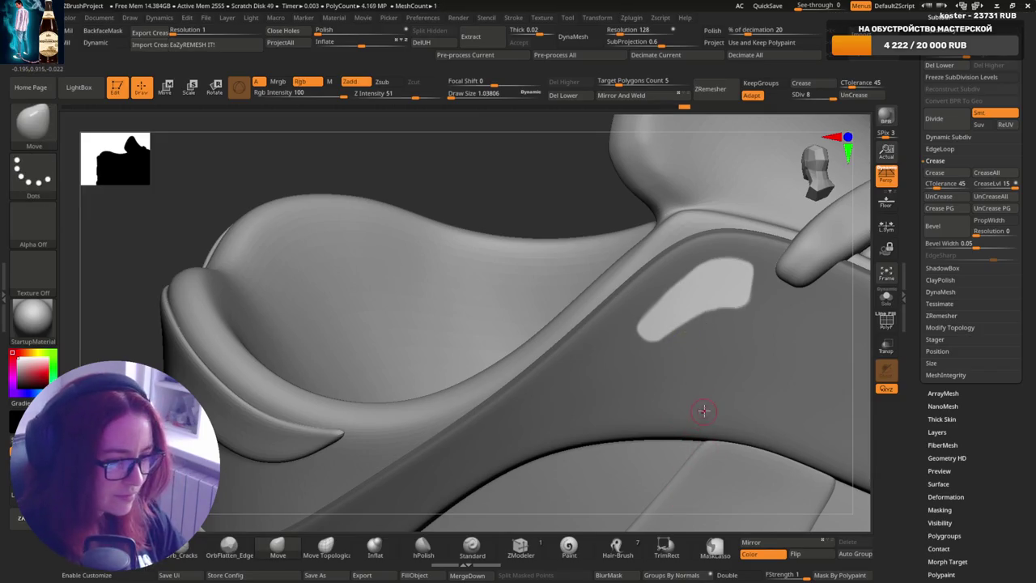
pyautogui.hotkey('ctrl', 'z')
pyautogui.hotkey('ctrl', 'z')
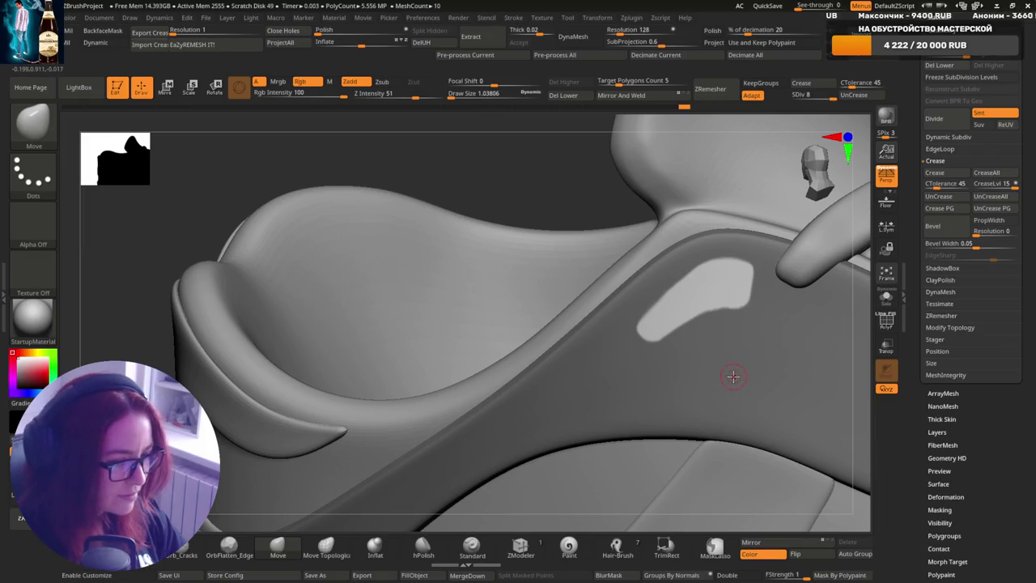
pyautogui.moveTo(739, 347); pyautogui.dragTo(710, 342, button='right')
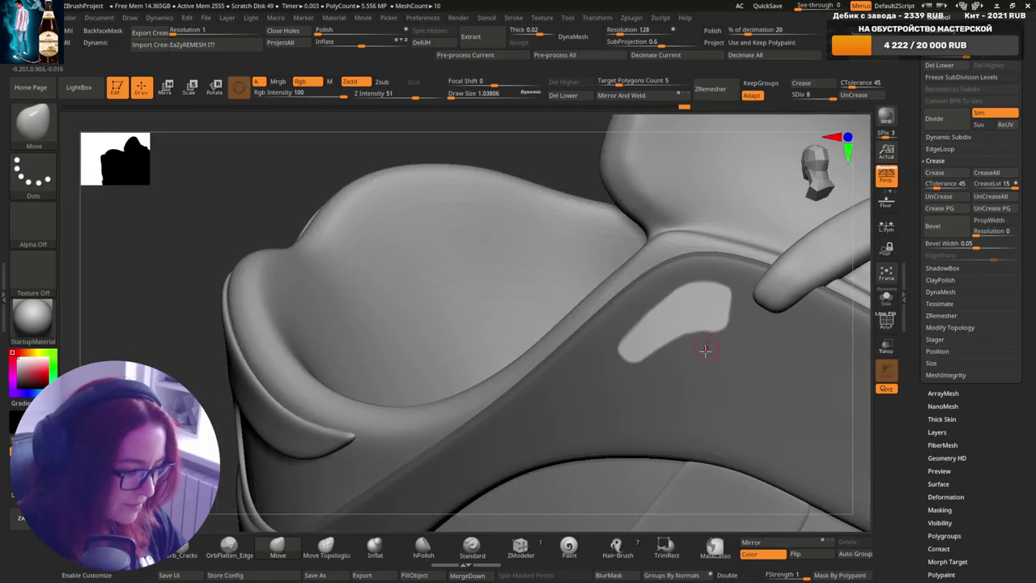
pyautogui.moveTo(703, 350); pyautogui.dragTo(655, 306, button='right')
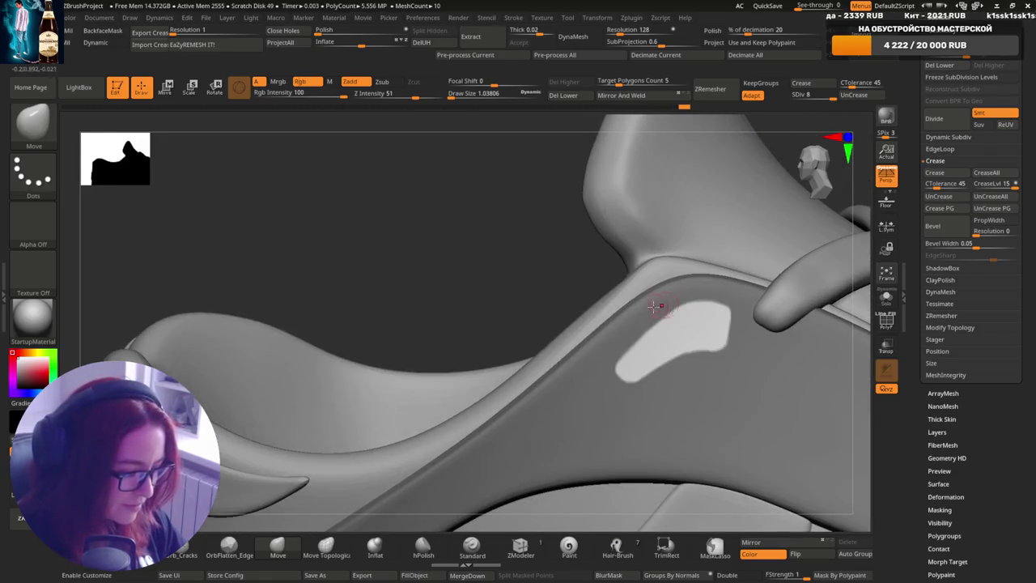
pyautogui.moveTo(701, 281); pyautogui.dragTo(697, 287, button='right')
pyautogui.press('ctrl')
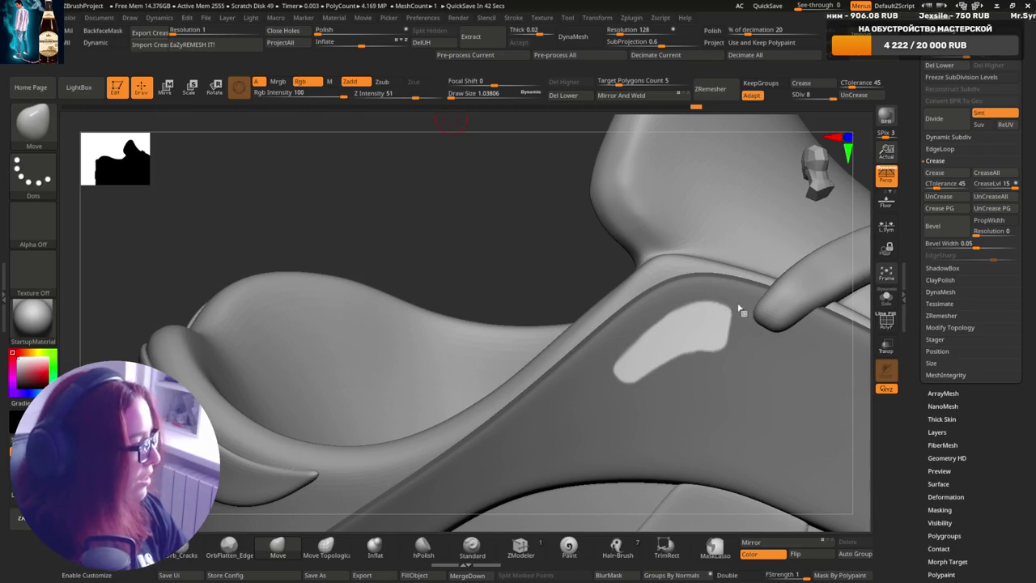
# - Zoom out to the shoe's side, then back in on the tongue and oval patch
pyautogui.moveTo(614, 389); pyautogui.dragTo(615, 377, button='right')
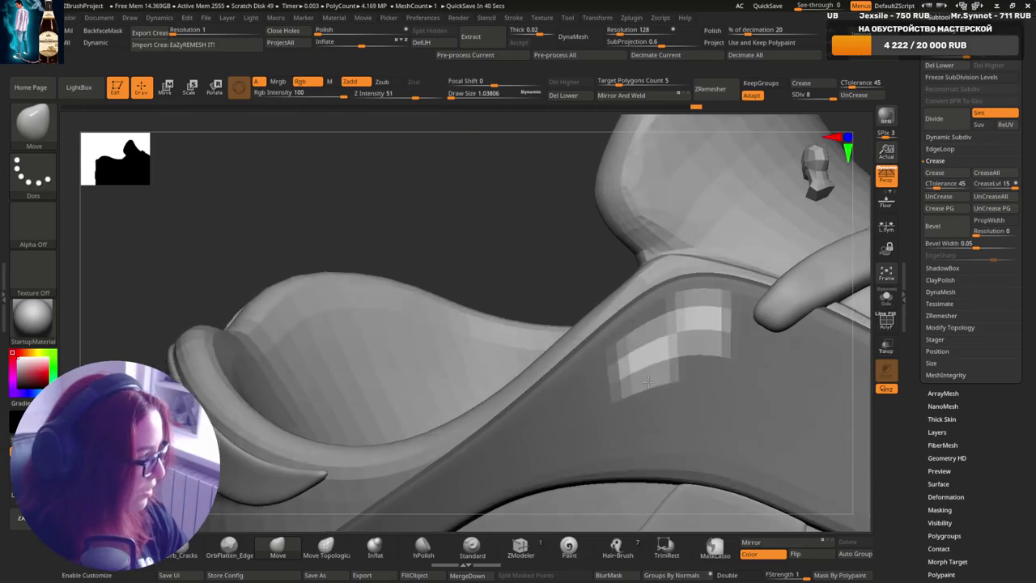
pyautogui.press('ctrl')
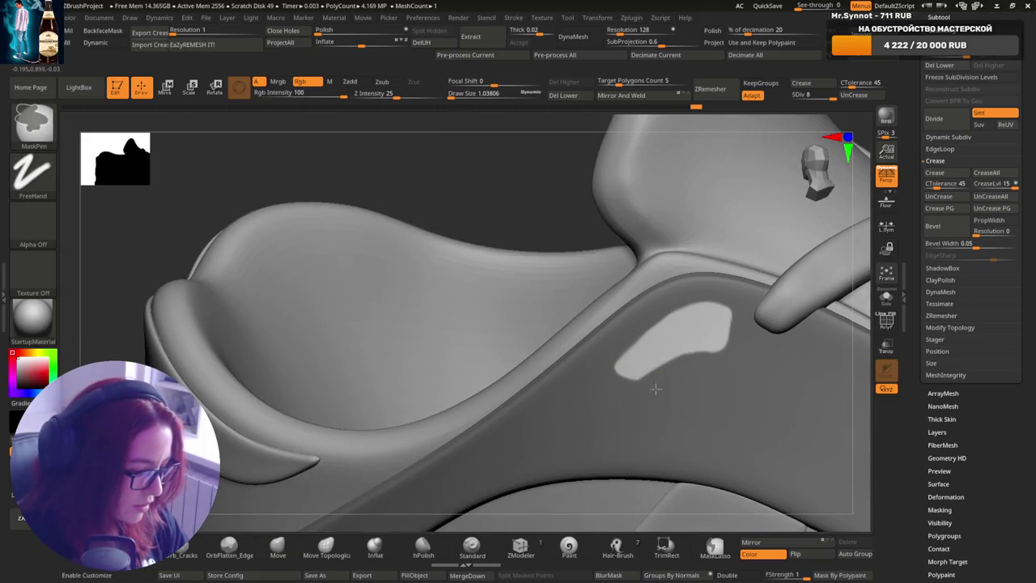
pyautogui.moveTo(687, 375)
pyautogui.mouseDown(button='right')
pyautogui.moveTo(783, 368)
pyautogui.moveTo(812, 326)
pyautogui.moveTo(754, 320)
pyautogui.moveTo(663, 348)
pyautogui.moveTo(613, 388)
pyautogui.mouseUp(button='right')
pyautogui.moveTo(792, 308)
pyautogui.mouseDown(button='right')
pyautogui.moveTo(740, 285)
pyautogui.moveTo(661, 411)
pyautogui.moveTo(655, 294)
pyautogui.moveTo(704, 324)
pyautogui.mouseUp(button='right')
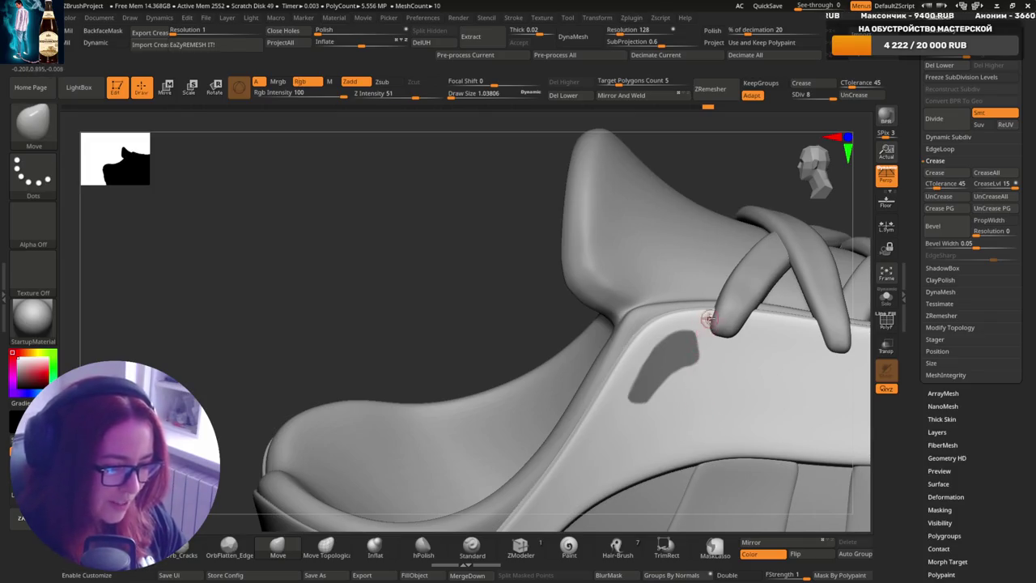
pyautogui.keyDown('alt'); pyautogui.moveTo(701, 359); pyautogui.dragTo(669, 363, button='right'); pyautogui.keyUp('alt')
# - Toggle Dynamic Subdiv off and on to compare the oval patch's smoothing
pyautogui.press('s')
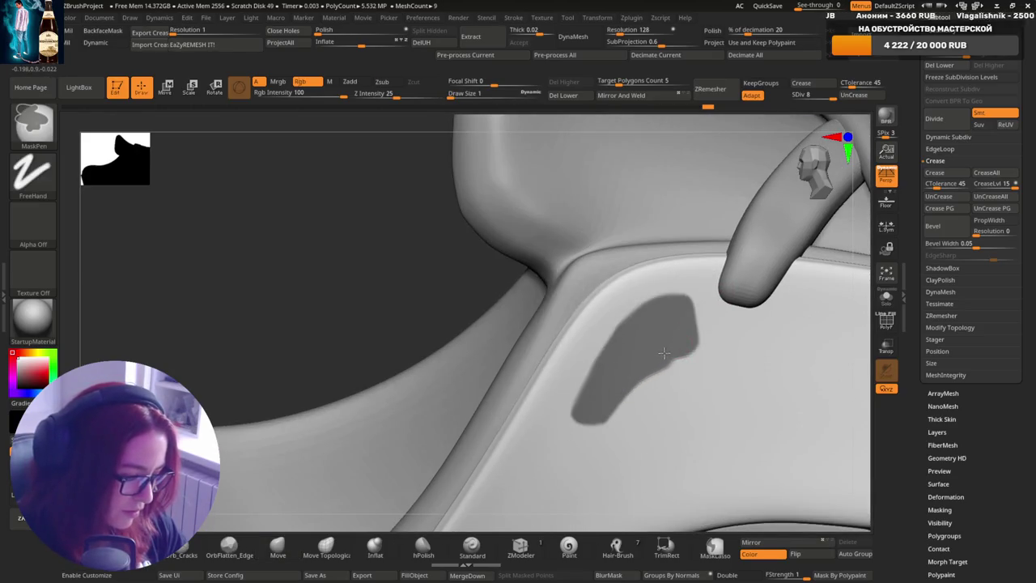
pyautogui.keyDown('ctrl'); pyautogui.keyDown('shift'); pyautogui.click(654, 324); pyautogui.keyUp('shift'); pyautogui.keyUp('ctrl')
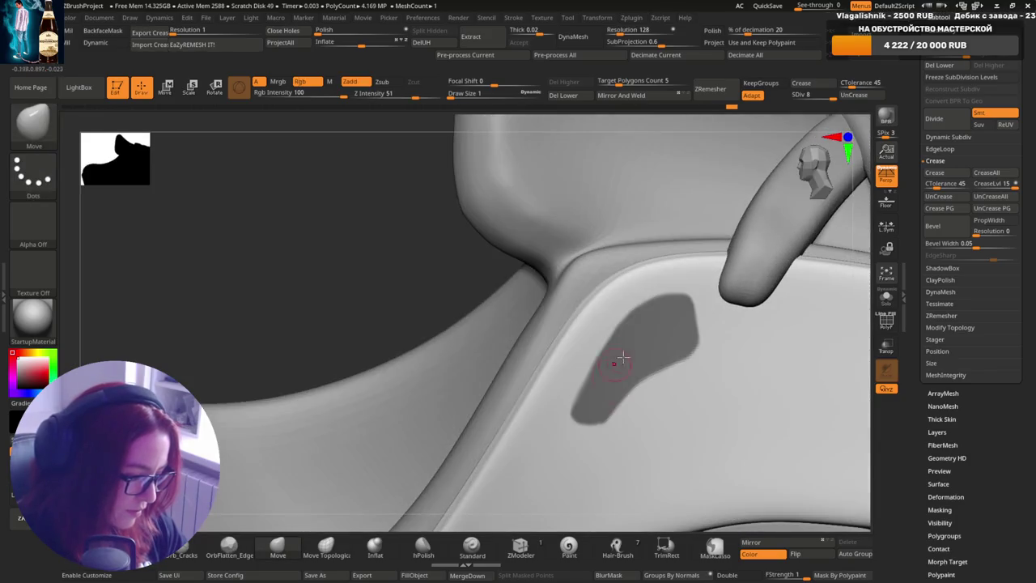
pyautogui.keyDown('ctrl'); pyautogui.keyDown('shift'); pyautogui.click(595, 398); pyautogui.keyUp('shift'); pyautogui.keyUp('ctrl')
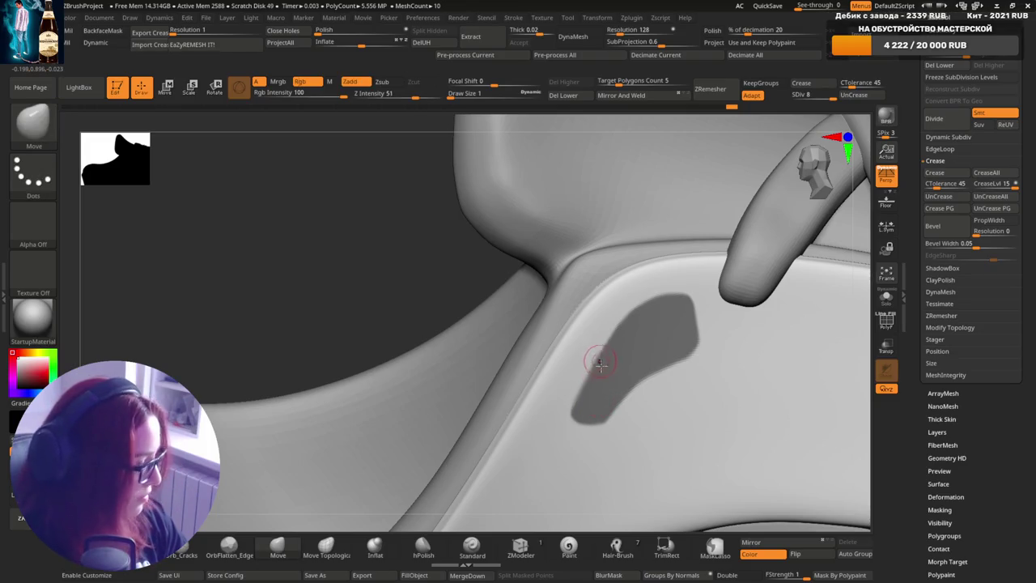
pyautogui.press('ctrl')
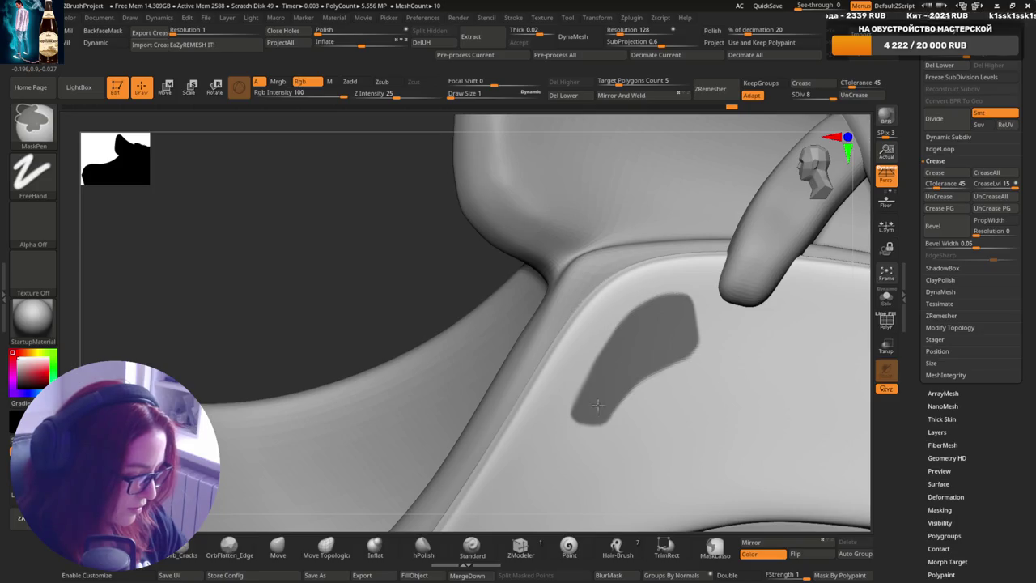
pyautogui.hotkey('ctrl', 'z')
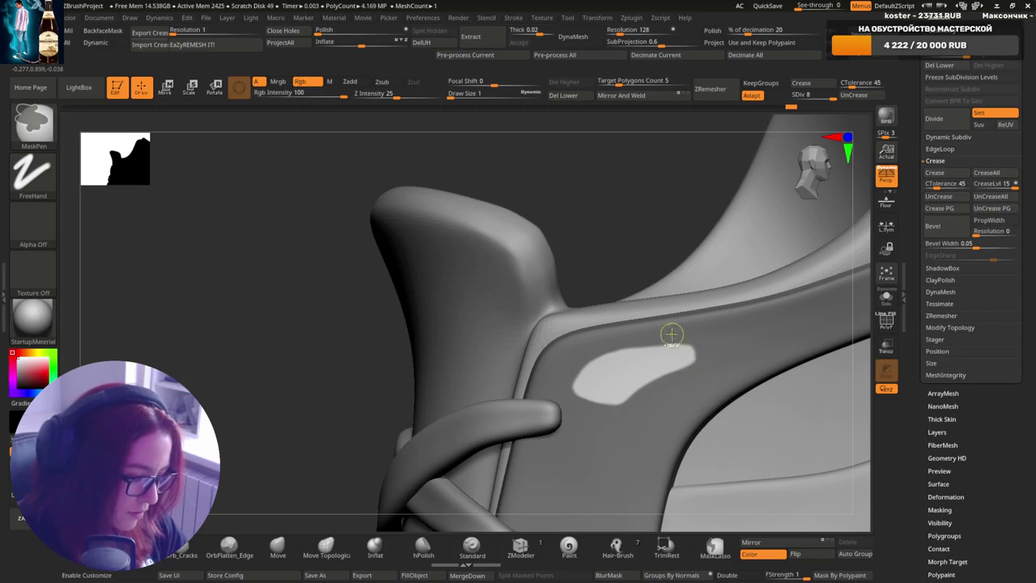
# - View the oval patch from the front, invert the mask, and zoom out to the whole shoe
pyautogui.moveTo(699, 337)
pyautogui.mouseDown(button='right')
pyautogui.moveTo(702, 357)
pyautogui.moveTo(669, 432)
pyautogui.moveTo(627, 380)
pyautogui.mouseUp(button='right')
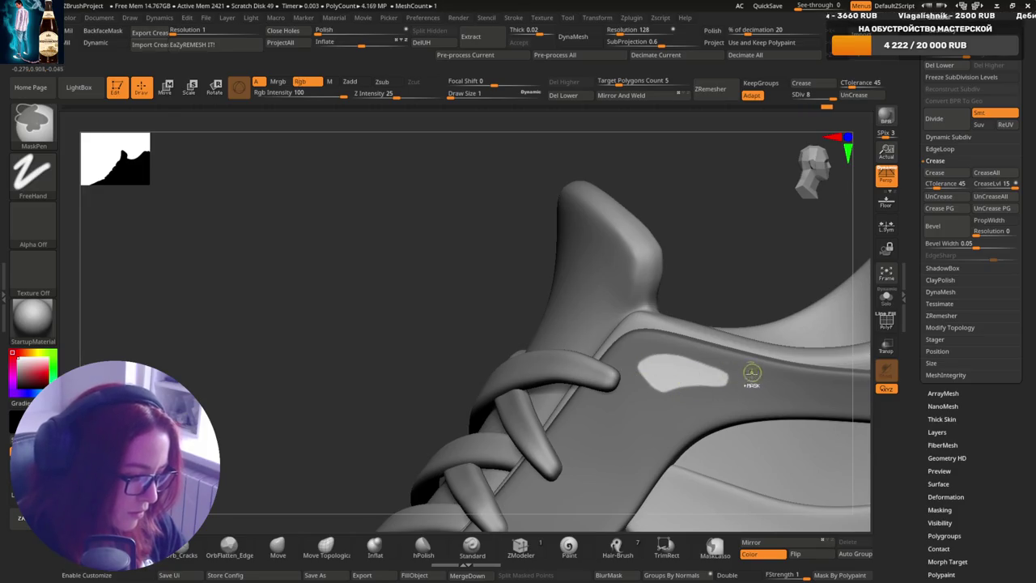
pyautogui.moveTo(752, 370)
pyautogui.mouseDown(button='right')
pyautogui.moveTo(717, 324)
pyautogui.moveTo(702, 415)
pyautogui.moveTo(754, 362)
pyautogui.moveTo(728, 340)
pyautogui.moveTo(694, 393)
pyautogui.moveTo(659, 372)
pyautogui.mouseUp(button='right')
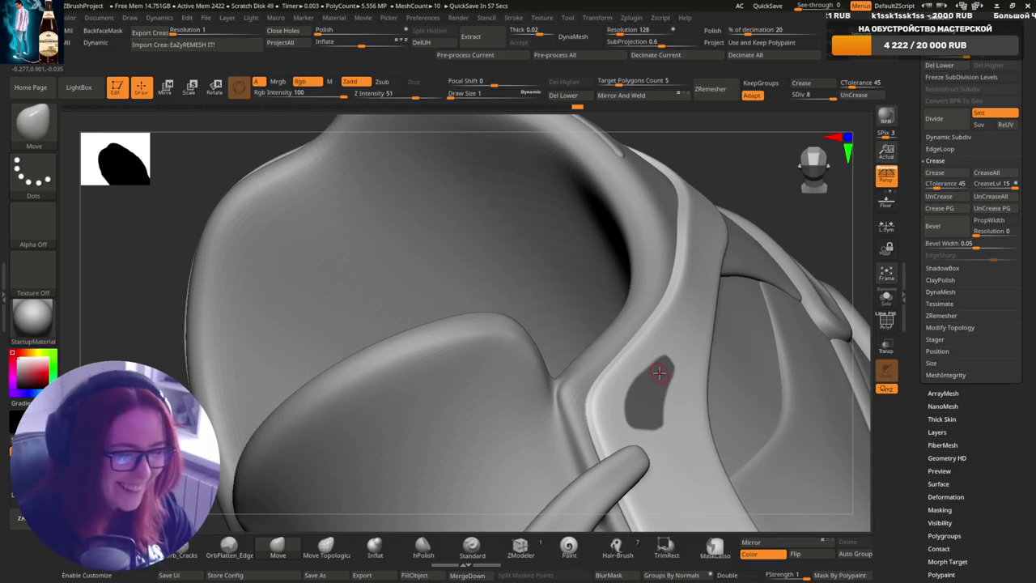
pyautogui.moveTo(676, 353)
pyautogui.mouseDown(button='right')
pyautogui.moveTo(634, 412)
pyautogui.moveTo(654, 371)
pyautogui.mouseUp(button='right')
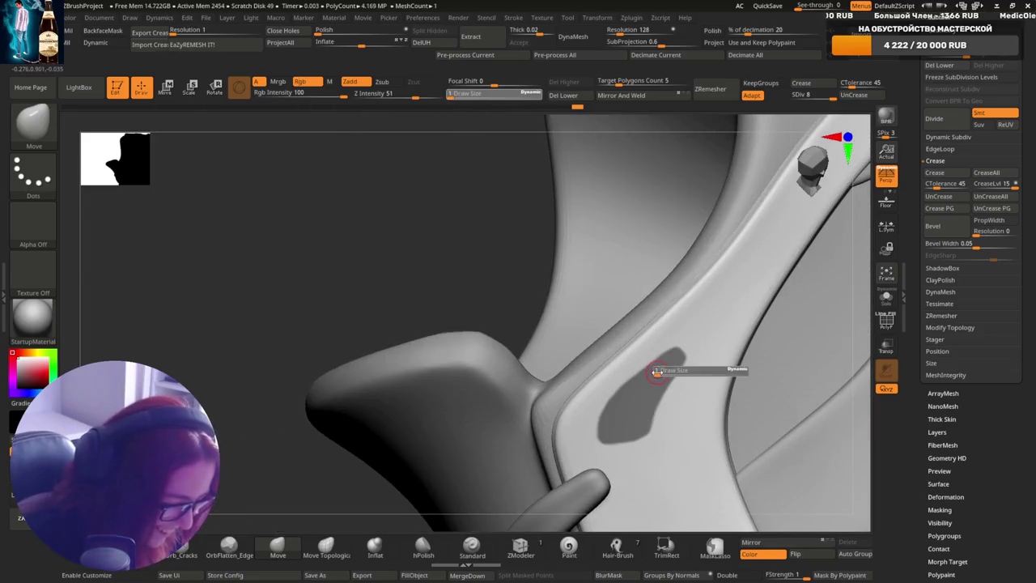
pyautogui.press('ctrl')
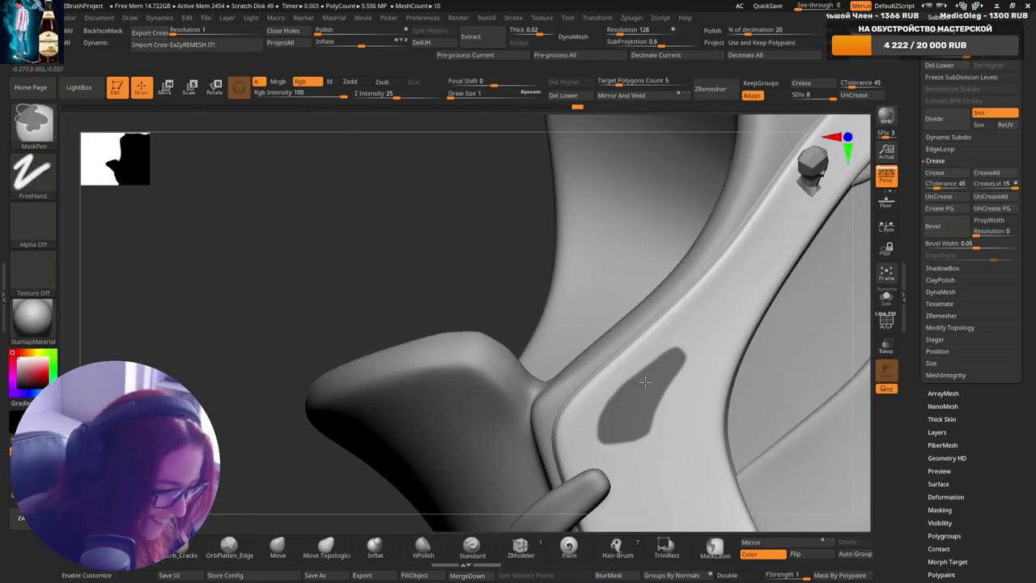
pyautogui.moveTo(638, 383)
pyautogui.keyDown('ctrl'); pyautogui.mouseDown(button='right')
pyautogui.moveTo(719, 266)
pyautogui.moveTo(697, 297)
pyautogui.mouseUp(button='right'); pyautogui.keyUp('ctrl')
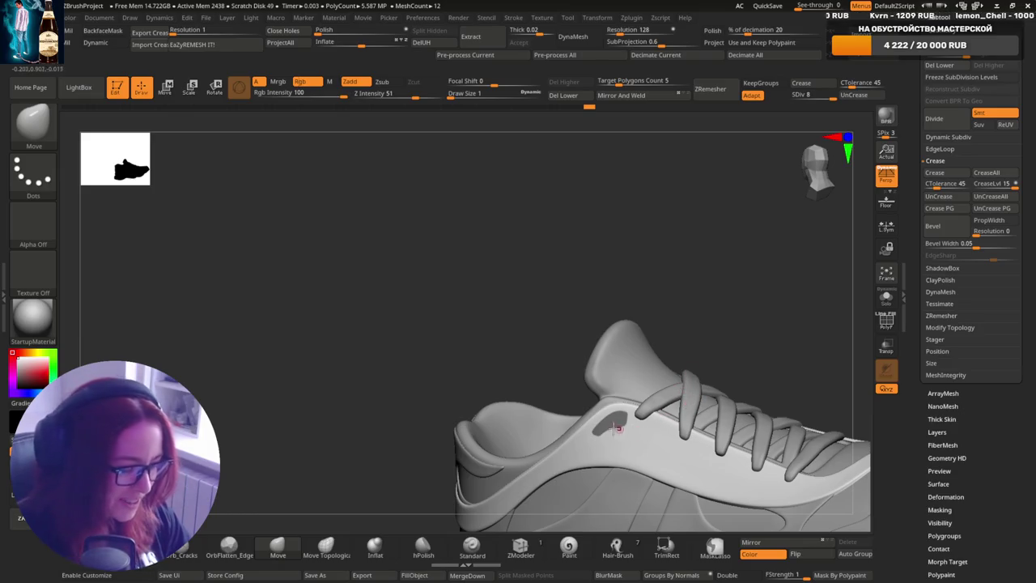
pyautogui.moveTo(753, 378); pyautogui.dragTo(717, 353, button='right')
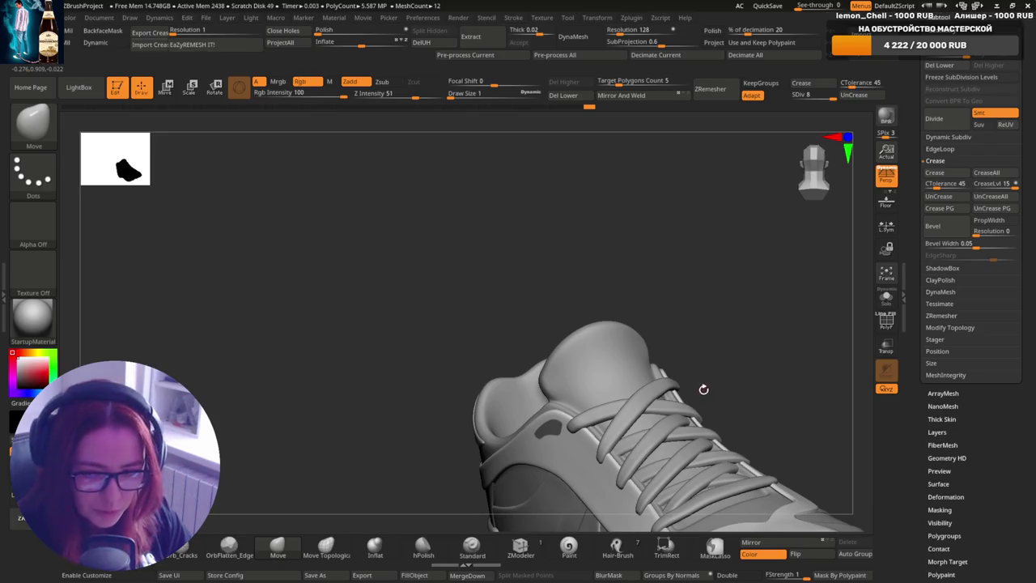
pyautogui.moveTo(678, 398)
pyautogui.mouseDown(button='right')
pyautogui.moveTo(713, 346)
pyautogui.moveTo(679, 400)
pyautogui.mouseUp(button='right')
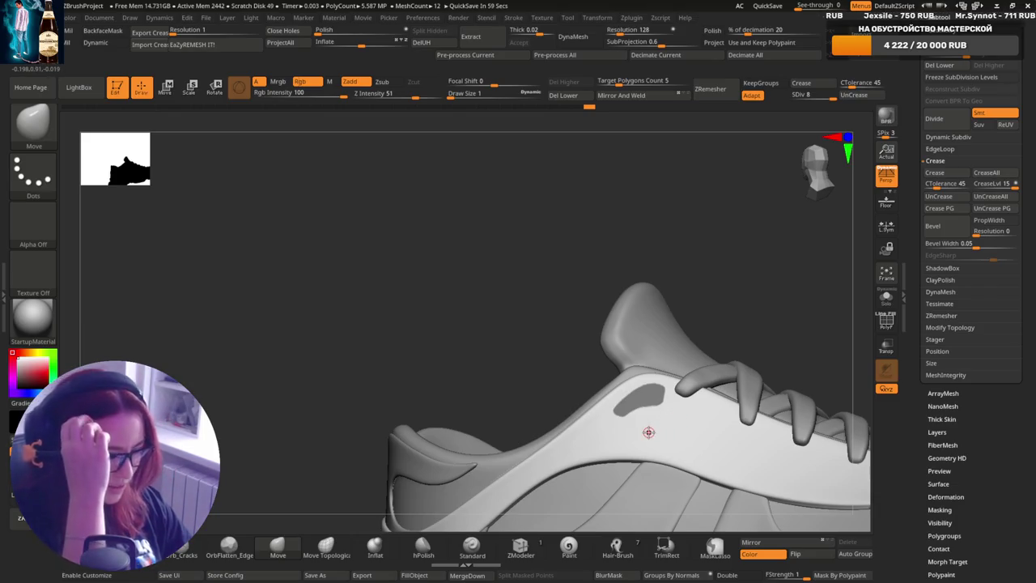
pyautogui.moveTo(684, 391)
pyautogui.mouseDown(button='right')
pyautogui.moveTo(617, 474)
pyautogui.moveTo(696, 404)
pyautogui.moveTo(716, 411)
pyautogui.moveTo(696, 389)
pyautogui.moveTo(734, 397)
pyautogui.moveTo(752, 356)
pyautogui.moveTo(727, 370)
pyautogui.moveTo(712, 403)
pyautogui.moveTo(785, 377)
pyautogui.moveTo(705, 401)
pyautogui.moveTo(659, 348)
pyautogui.moveTo(706, 370)
pyautogui.mouseUp(button='right')
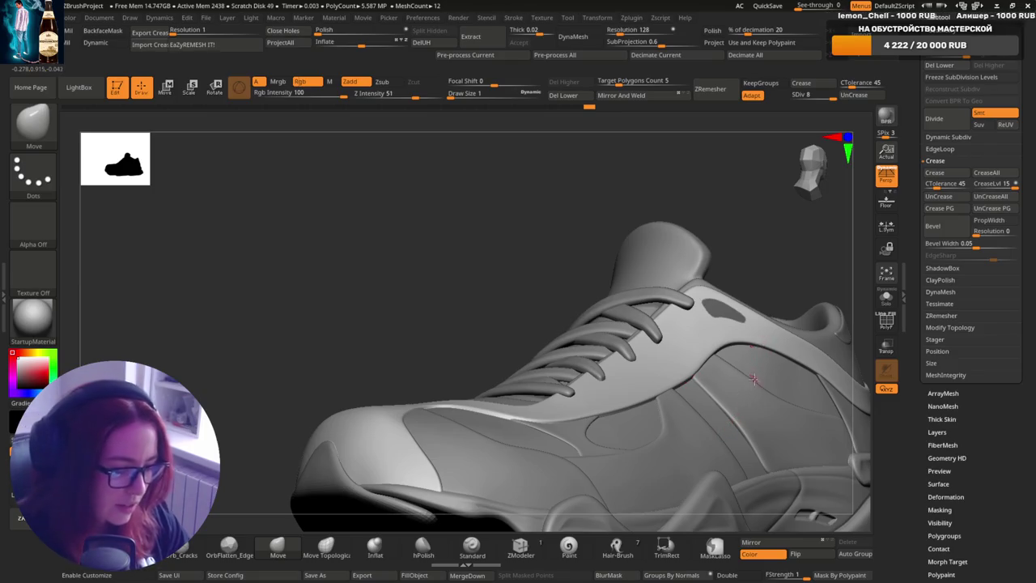
pyautogui.moveTo(760, 365)
pyautogui.mouseDown(button='right')
pyautogui.moveTo(781, 375)
pyautogui.moveTo(670, 353)
pyautogui.moveTo(678, 377)
pyautogui.mouseUp(button='right')
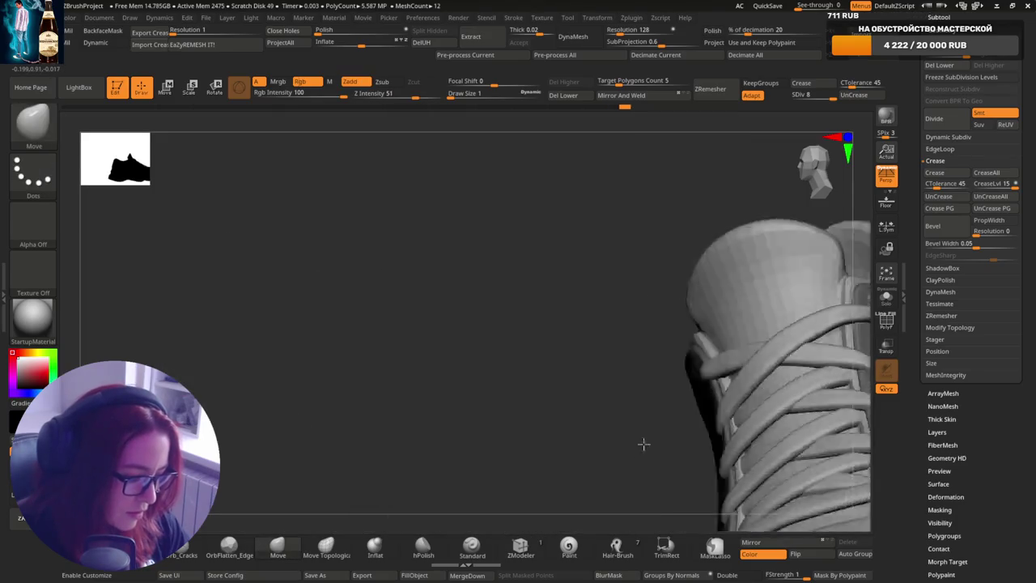
pyautogui.moveTo(643, 442); pyautogui.dragTo(720, 379)
pyautogui.moveTo(720, 379); pyautogui.dragTo(701, 307, button='right')
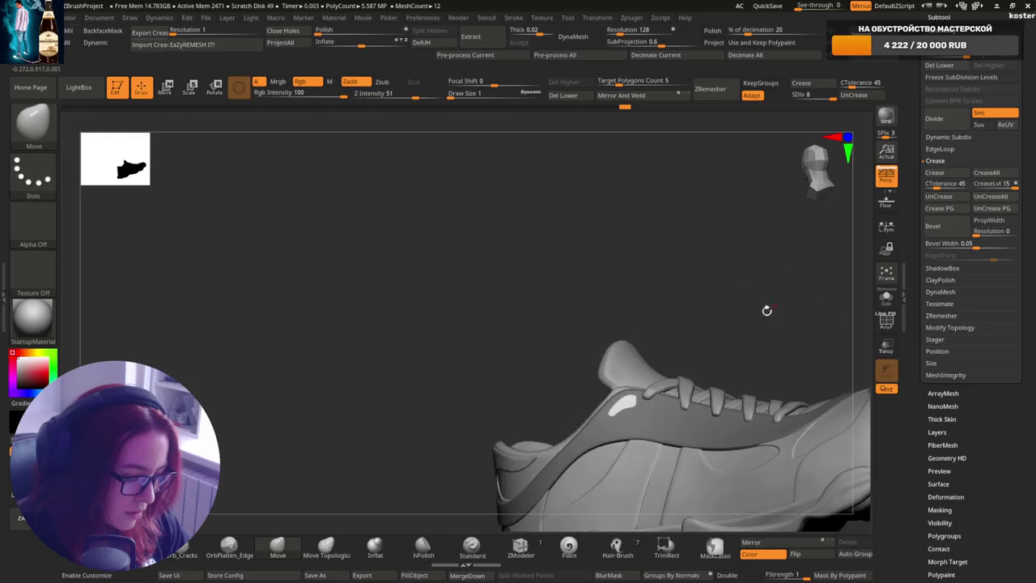
pyautogui.moveTo(715, 358)
pyautogui.keyDown('ctrl'); pyautogui.mouseDown(button='right')
pyautogui.moveTo(684, 470)
pyautogui.moveTo(715, 292)
pyautogui.moveTo(671, 416)
pyautogui.mouseUp(button='right'); pyautogui.keyUp('ctrl')
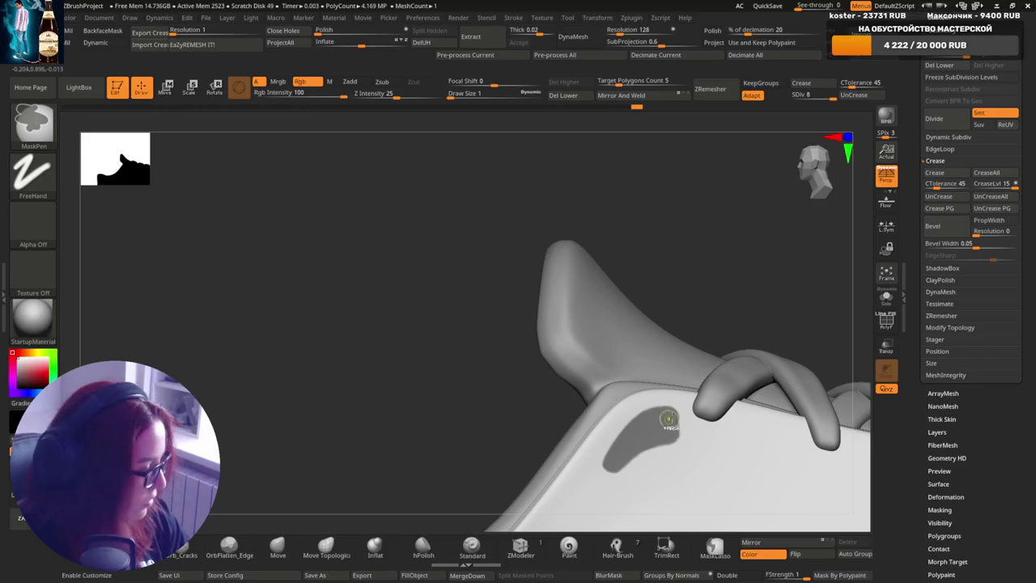
# - Invert the mask, deflate the oval patch into a recess with negative Inflate, and smooth its edges
pyautogui.keyDown('ctrl'); pyautogui.click(728, 289); pyautogui.keyUp('ctrl')
pyautogui.press('ctrl')
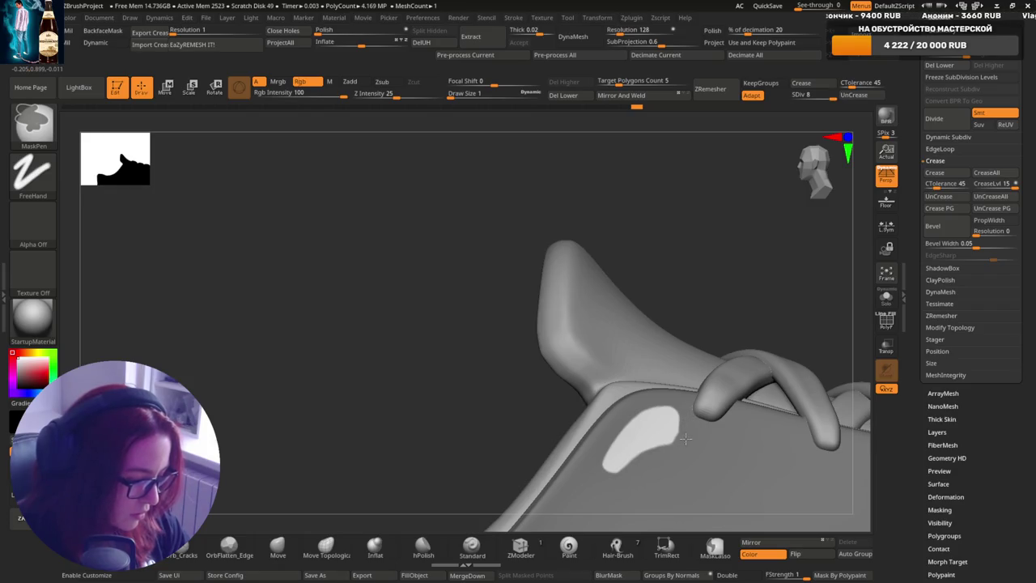
pyautogui.moveTo(659, 456)
pyautogui.mouseDown()
pyautogui.moveTo(627, 420)
pyautogui.moveTo(686, 325)
pyautogui.mouseUp()
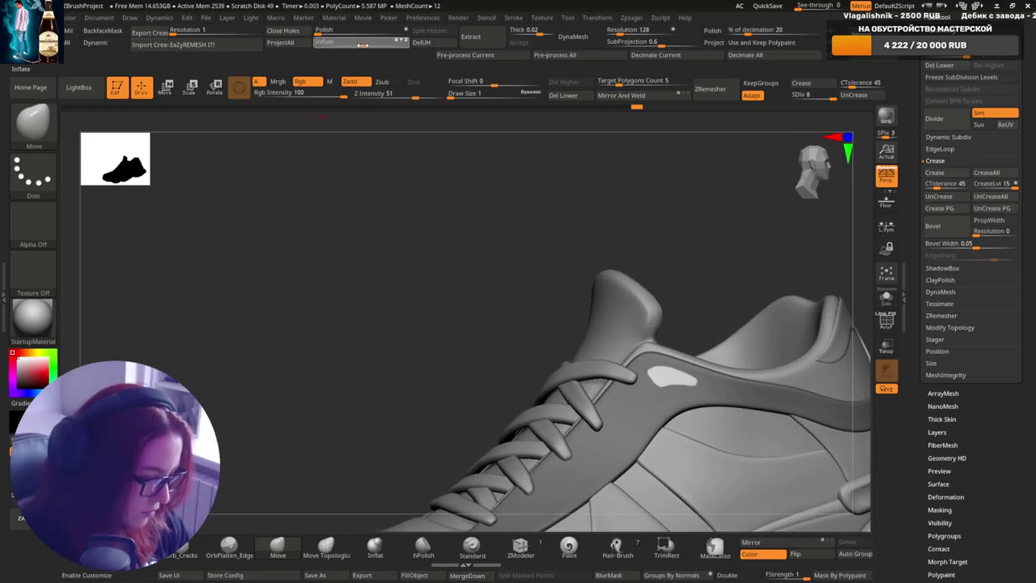
pyautogui.moveTo(361, 44); pyautogui.dragTo(358, 45)
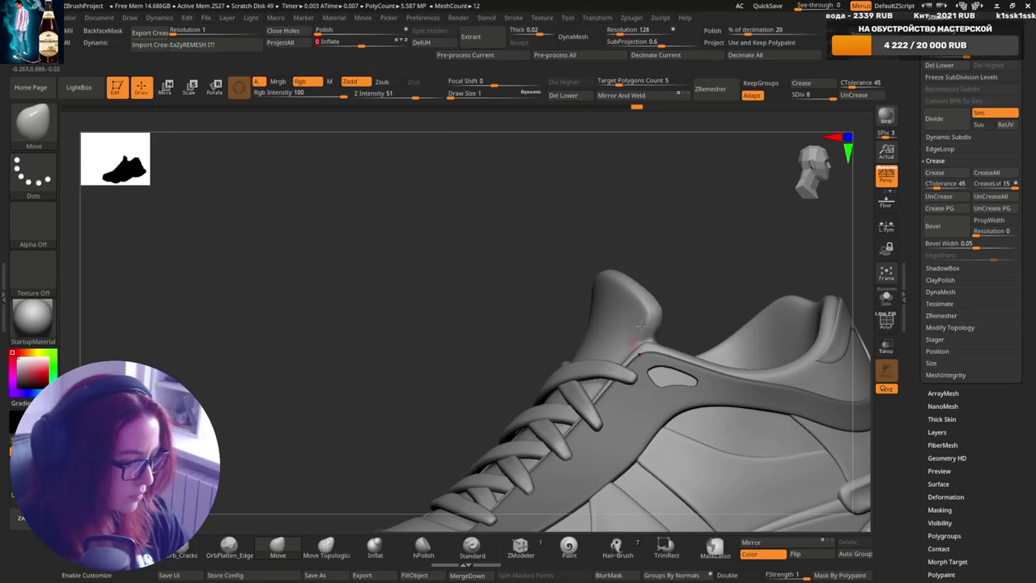
pyautogui.hotkey('ctrl', 'z')
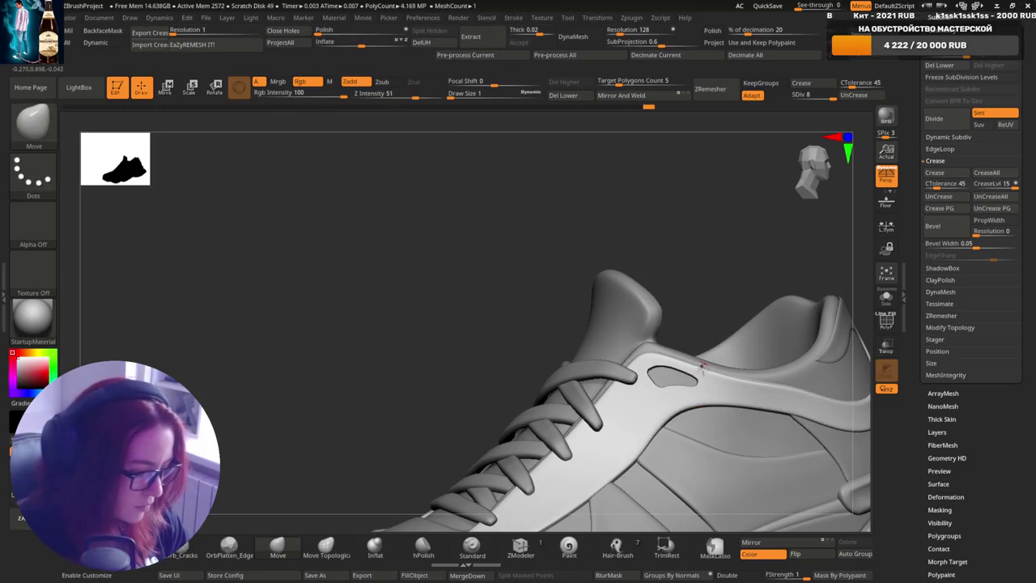
pyautogui.moveTo(696, 372)
pyautogui.keyDown('shift'); pyautogui.mouseDown()
pyautogui.moveTo(668, 388)
pyautogui.moveTo(710, 383)
pyautogui.mouseUp(); pyautogui.keyUp('shift')
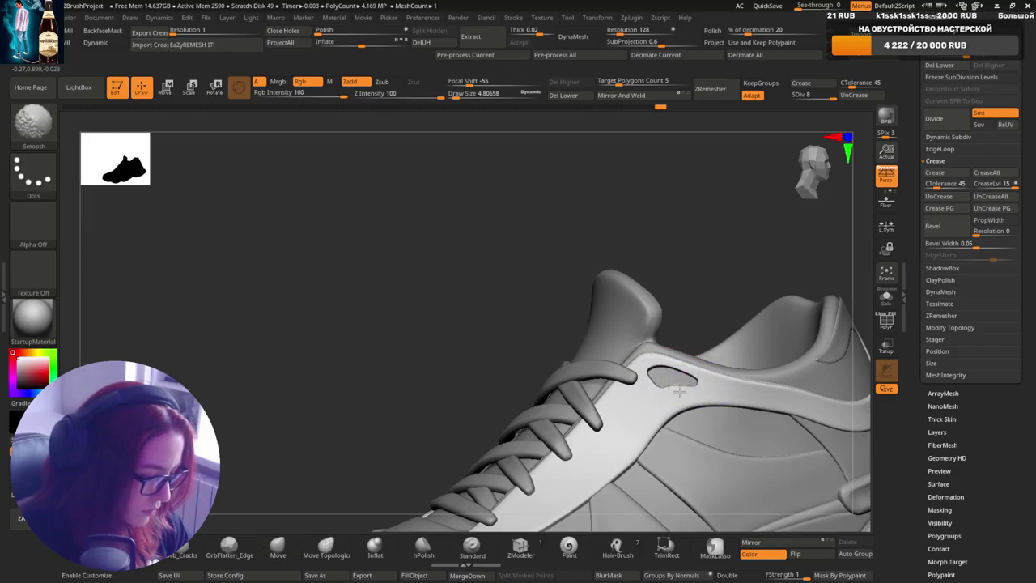
pyautogui.moveTo(678, 392)
pyautogui.mouseDown(button='right')
pyautogui.moveTo(765, 409)
pyautogui.moveTo(767, 396)
pyautogui.mouseUp(button='right')
pyautogui.press('shift')
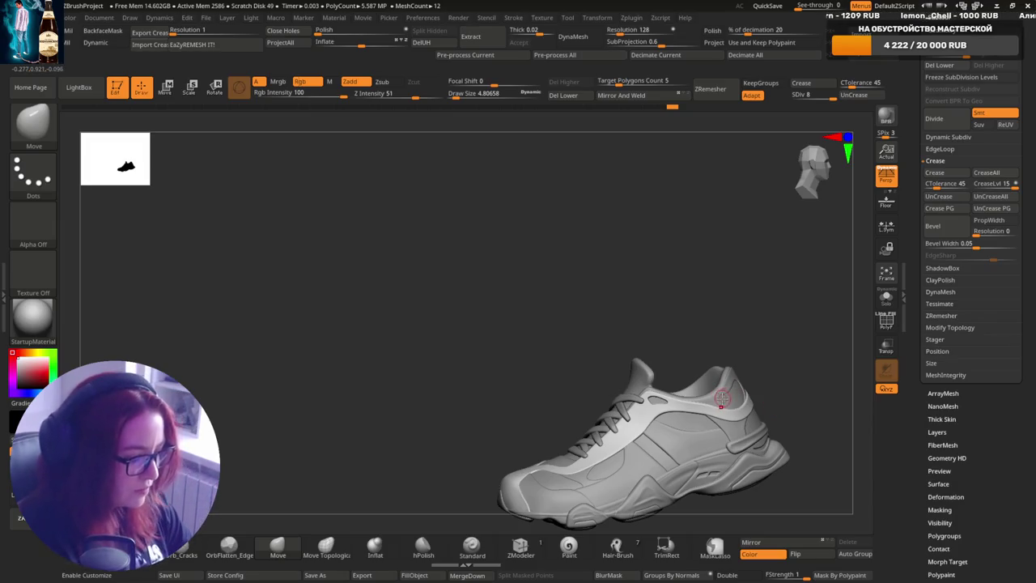
# - Make the TempCrease upper piece (subtool 9) active and frame the heel collar beside the oval hole
pyautogui.keyDown('alt'); pyautogui.click(652, 378); pyautogui.keyUp('alt')
pyautogui.scroll(5, 652, 379)
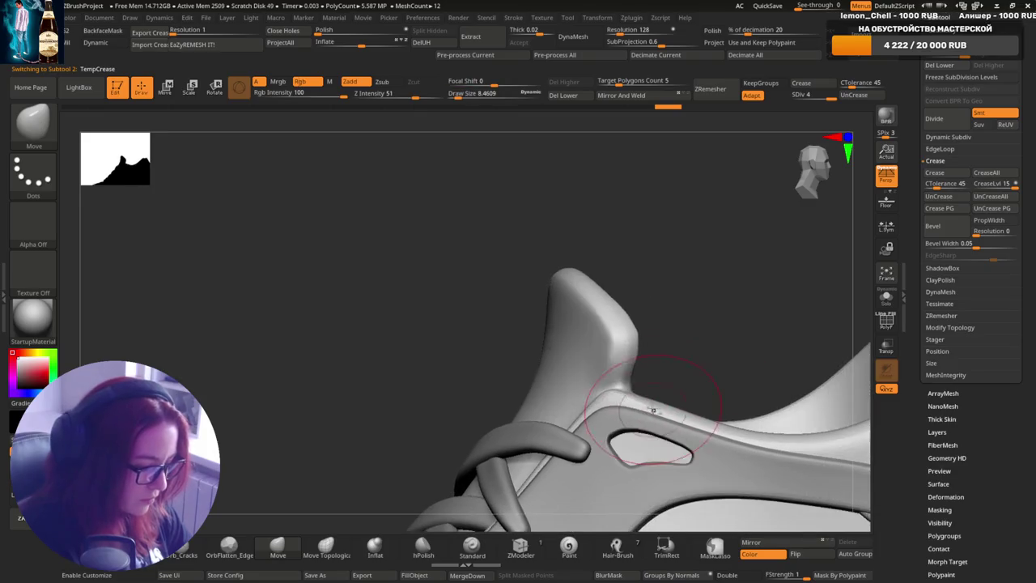
pyautogui.moveTo(705, 371)
pyautogui.mouseDown(button='right')
pyautogui.moveTo(677, 387)
pyautogui.moveTo(682, 415)
pyautogui.mouseUp(button='right')
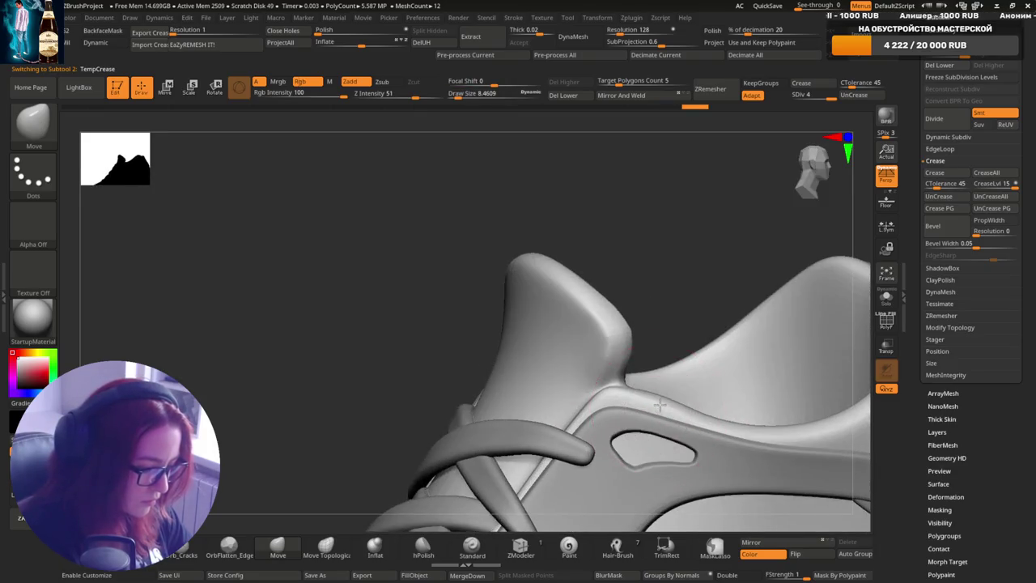
pyautogui.keyDown('alt'); pyautogui.click(664, 413); pyautogui.keyUp('alt')
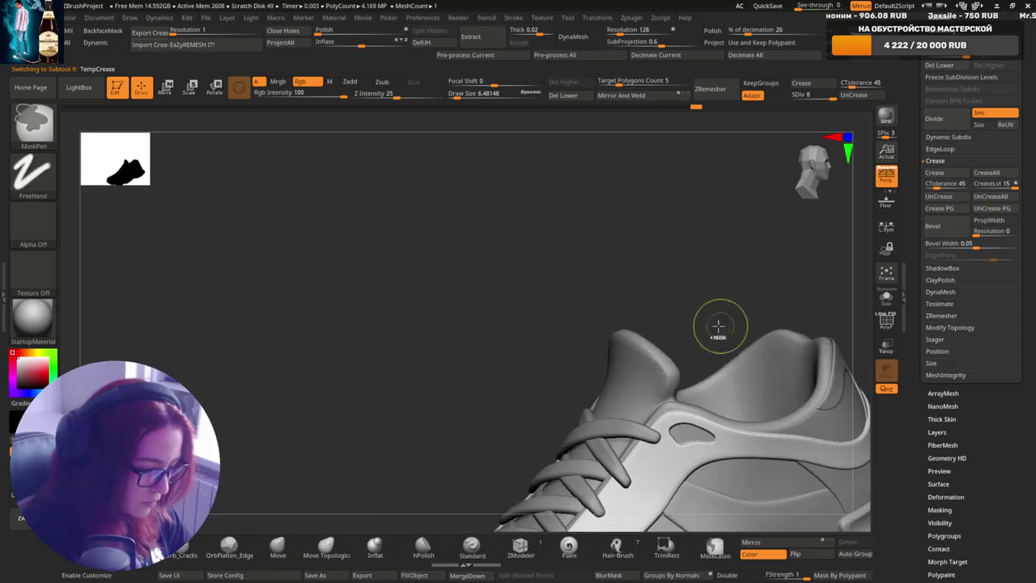
pyautogui.moveTo(763, 391)
pyautogui.mouseDown(button='right')
pyautogui.moveTo(682, 379)
pyautogui.moveTo(623, 391)
pyautogui.mouseUp(button='right')
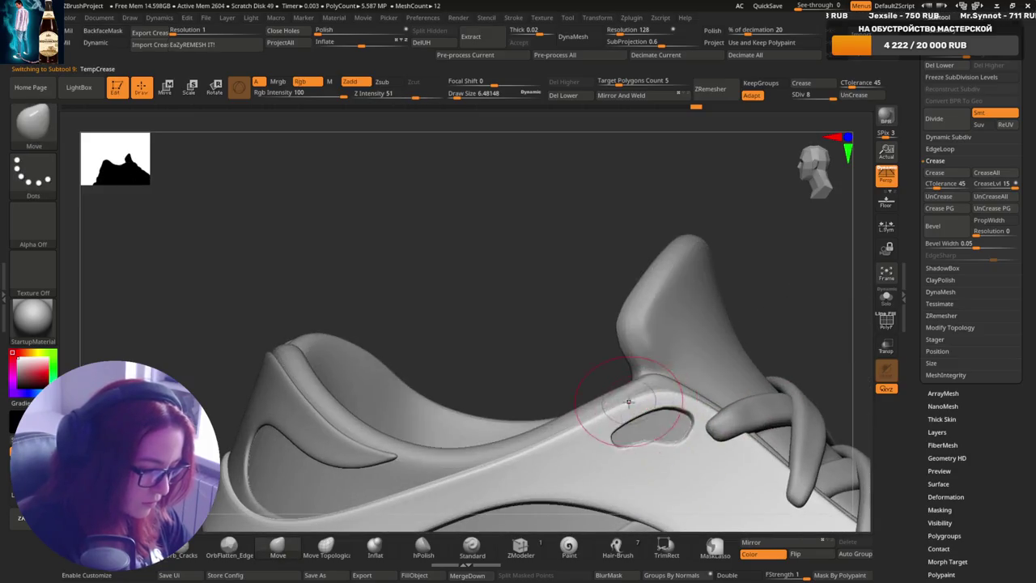
pyautogui.keyDown('alt'); pyautogui.click(623, 391); pyautogui.keyUp('alt')
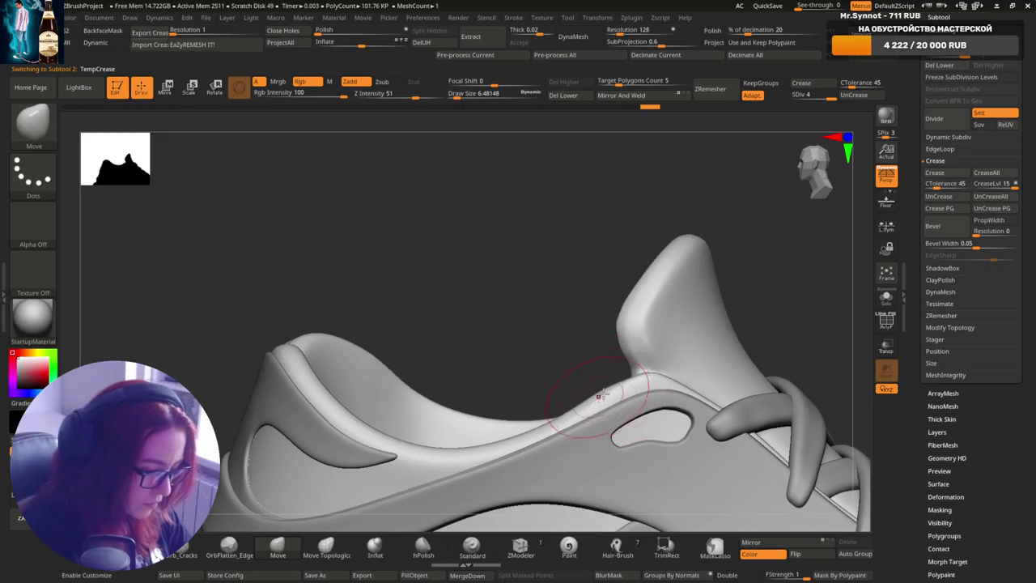
pyautogui.keyDown('alt'); pyautogui.click(643, 394); pyautogui.keyUp('alt')
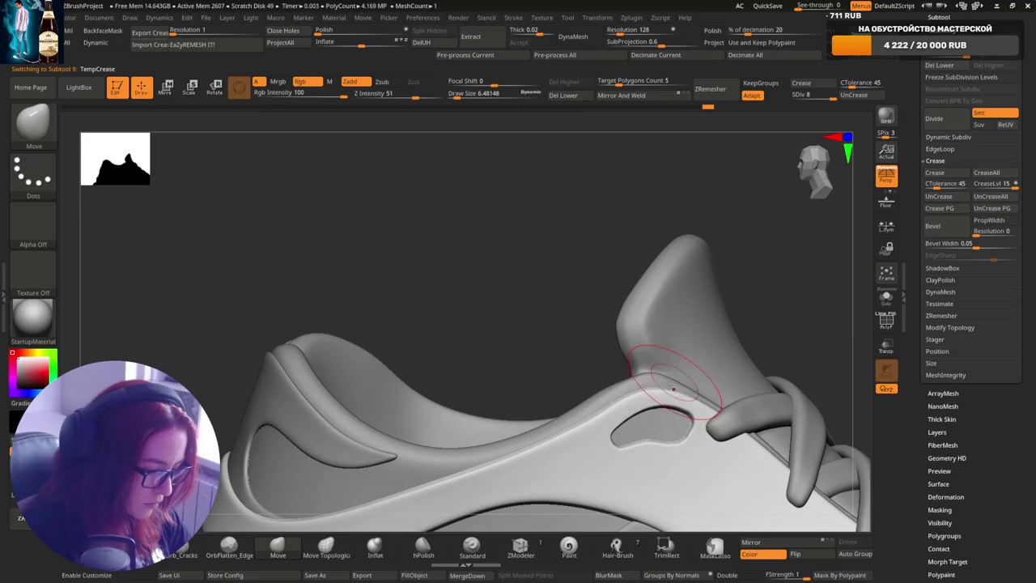
pyautogui.keyDown('ctrl'); pyautogui.moveTo(675, 365); pyautogui.dragTo(689, 430, button='right'); pyautogui.keyUp('ctrl')
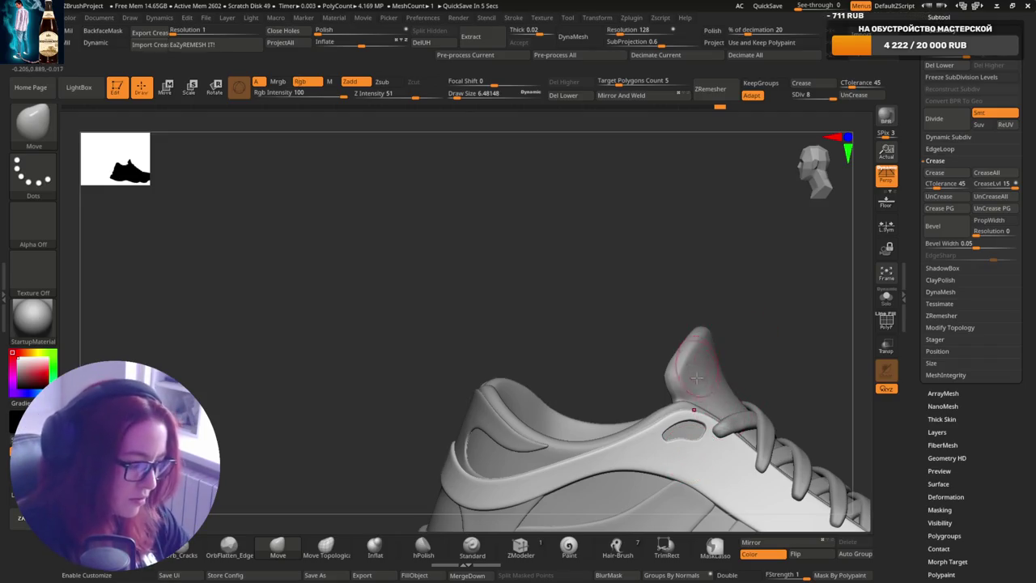
# - Zoom close on the upper's oval cutout, then orbit to the lacing side of the shoe
pyautogui.moveTo(696, 378)
pyautogui.mouseDown(button='right')
pyautogui.moveTo(705, 440)
pyautogui.moveTo(684, 356)
pyautogui.moveTo(689, 324)
pyautogui.moveTo(676, 429)
pyautogui.moveTo(688, 377)
pyautogui.moveTo(695, 414)
pyautogui.moveTo(722, 404)
pyautogui.mouseUp(button='right')
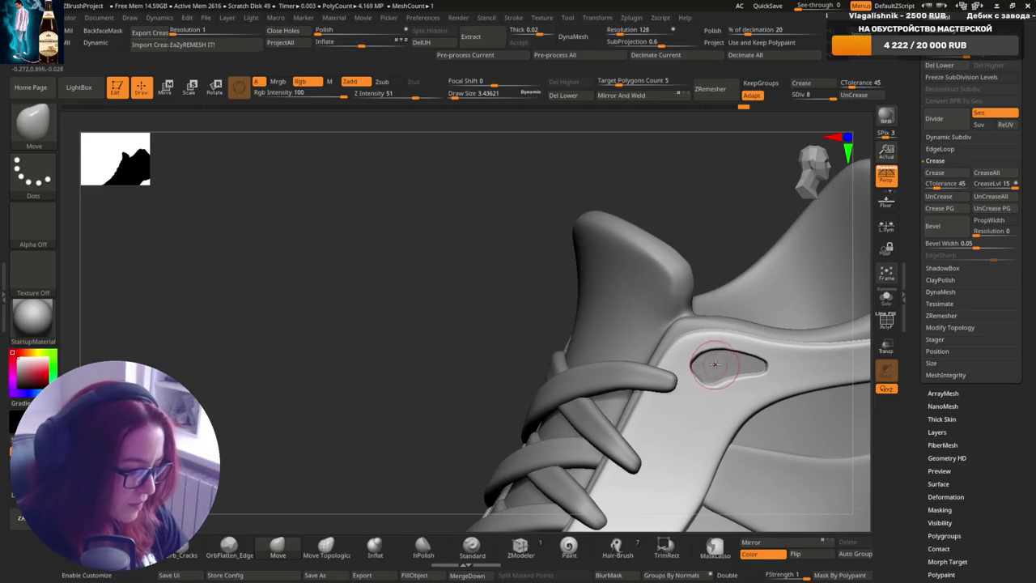
pyautogui.moveTo(722, 393)
pyautogui.mouseDown(button='right')
pyautogui.moveTo(676, 386)
pyautogui.moveTo(697, 421)
pyautogui.moveTo(660, 421)
pyautogui.moveTo(688, 343)
pyautogui.moveTo(704, 343)
pyautogui.moveTo(684, 348)
pyautogui.mouseUp(button='right')
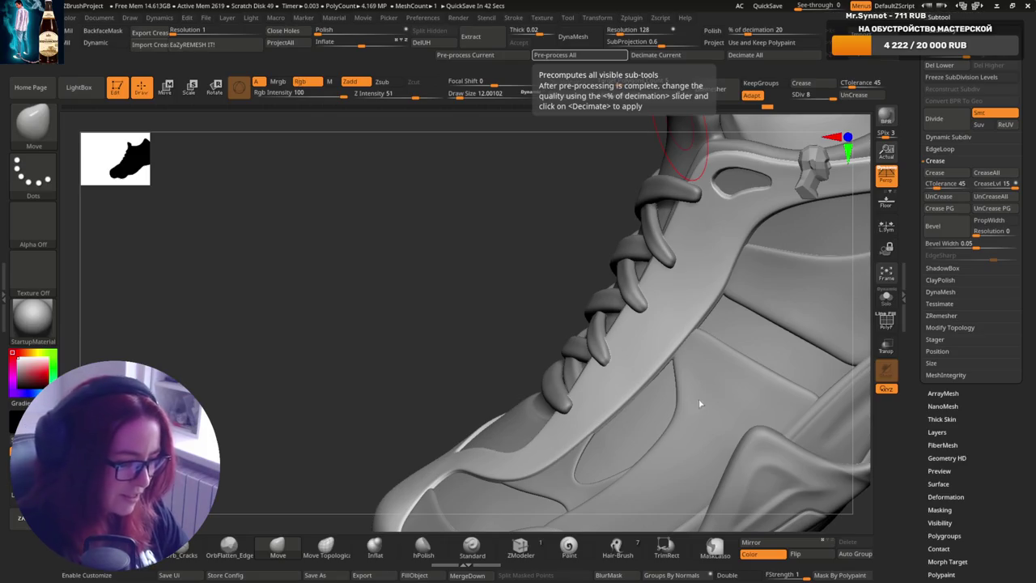
pyautogui.moveTo(718, 396)
pyautogui.mouseDown(button='right')
pyautogui.moveTo(764, 324)
pyautogui.moveTo(740, 346)
pyautogui.moveTo(763, 347)
pyautogui.moveTo(709, 366)
pyautogui.moveTo(798, 289)
pyautogui.moveTo(717, 370)
pyautogui.moveTo(744, 269)
pyautogui.mouseUp(button='right')
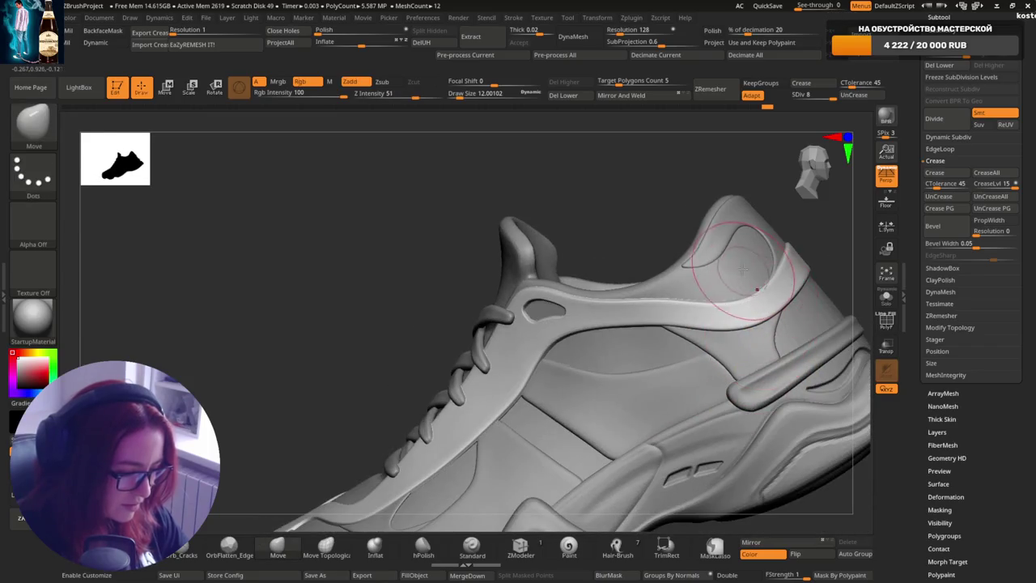
# - From a rear view, pull the heel panel's rim slightly down and outward with the Move brush
pyautogui.keyDown('alt'); pyautogui.click(718, 253); pyautogui.keyUp('alt')
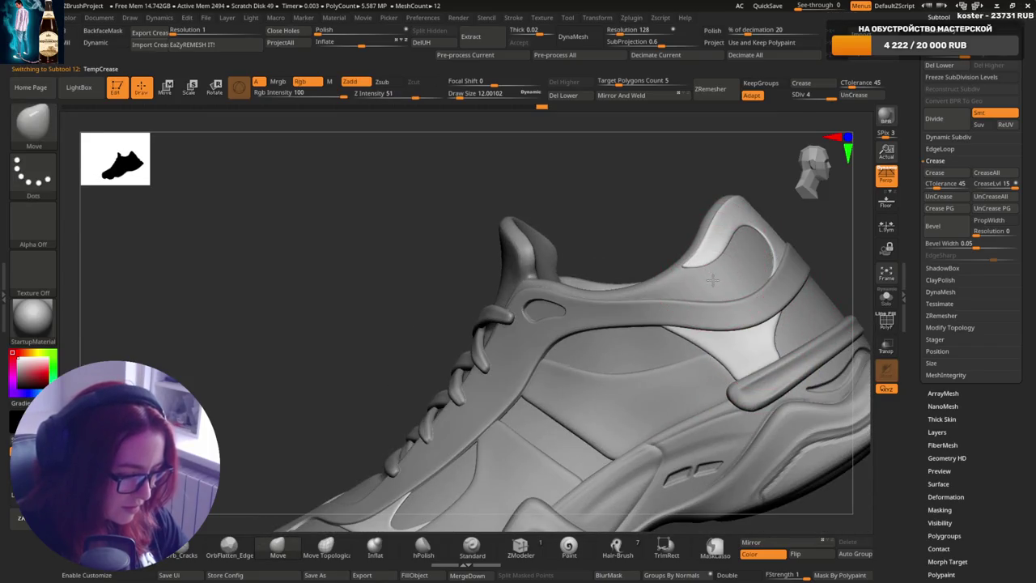
pyautogui.moveTo(694, 277)
pyautogui.mouseDown(button='right')
pyautogui.moveTo(775, 266)
pyautogui.moveTo(671, 324)
pyautogui.moveTo(721, 366)
pyautogui.moveTo(660, 413)
pyautogui.moveTo(690, 314)
pyautogui.mouseUp(button='right')
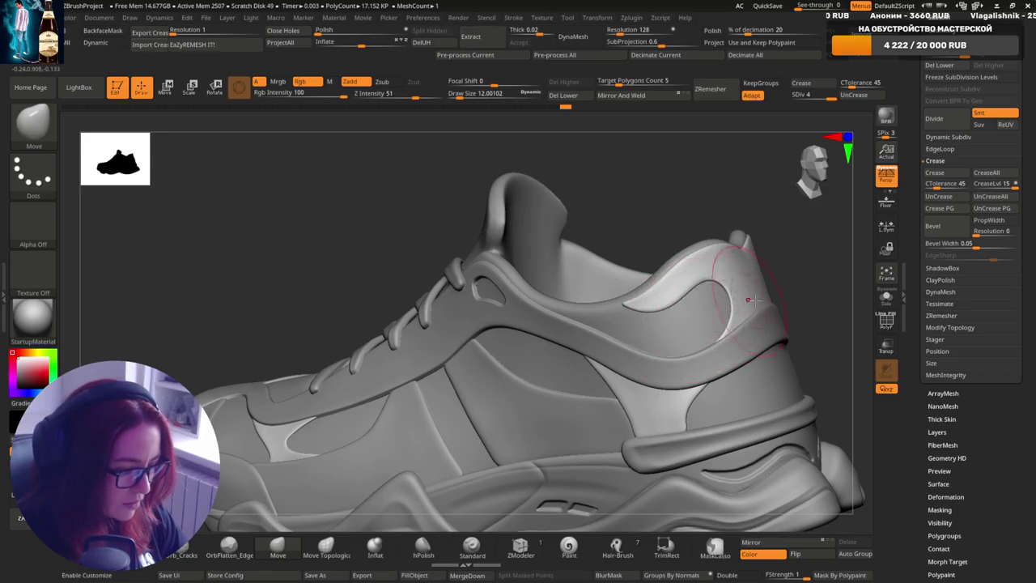
pyautogui.moveTo(752, 300); pyautogui.dragTo(779, 316, button='right')
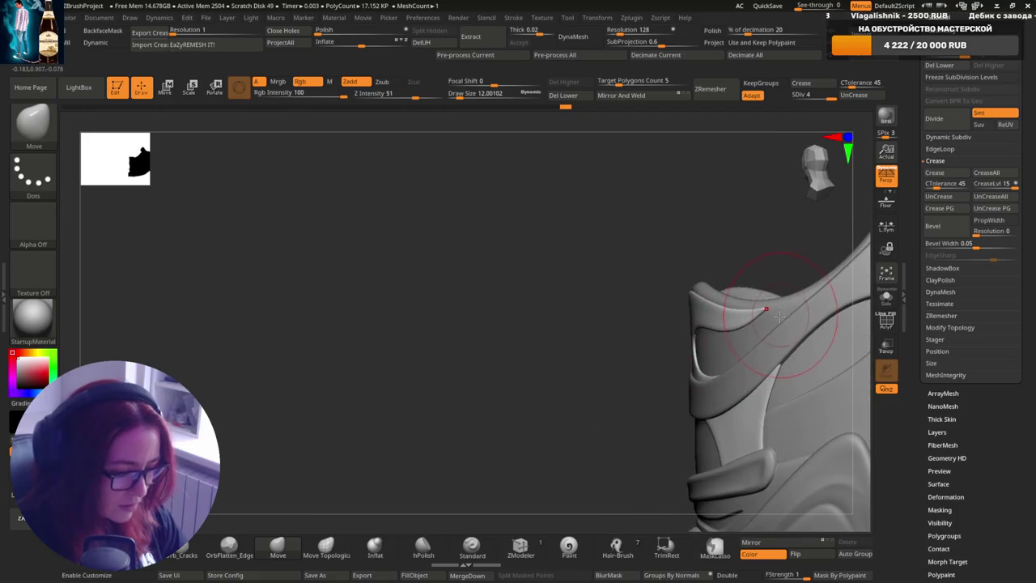
pyautogui.moveTo(778, 316); pyautogui.dragTo(730, 379)
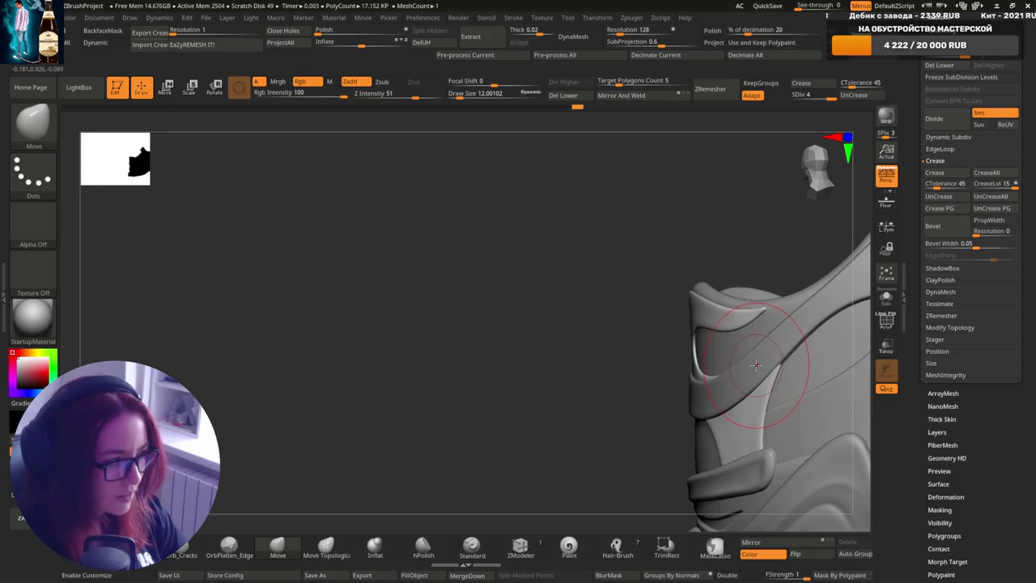
pyautogui.moveTo(756, 363)
pyautogui.mouseDown(button='right')
pyautogui.moveTo(708, 376)
pyautogui.moveTo(720, 397)
pyautogui.moveTo(761, 376)
pyautogui.mouseUp(button='right')
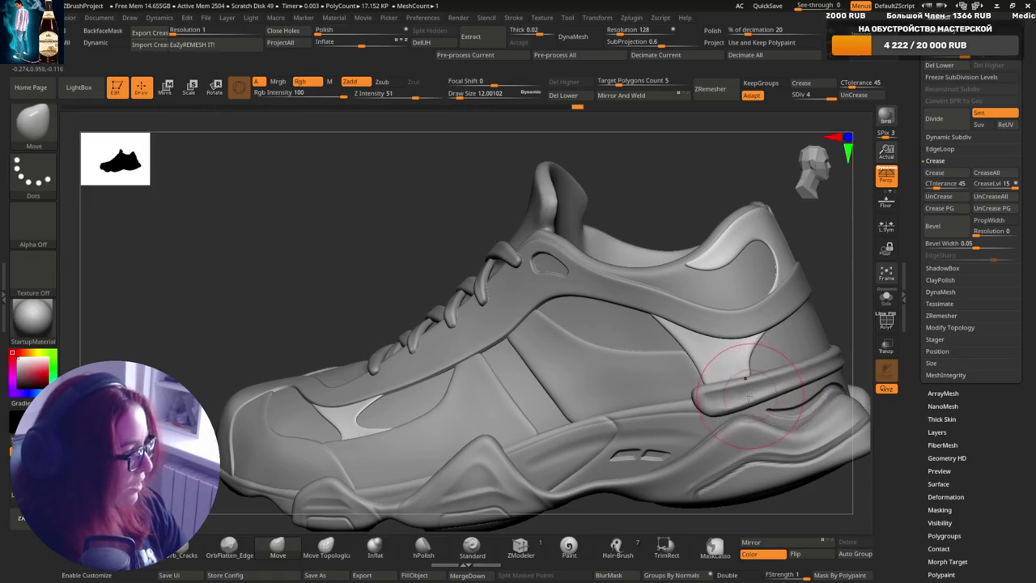
# - Make the subtool 9 TempCrease piece active and frame the toe box and laces from above
pyautogui.scroll(-1, 744, 393)
pyautogui.scroll(-1, 752, 393)
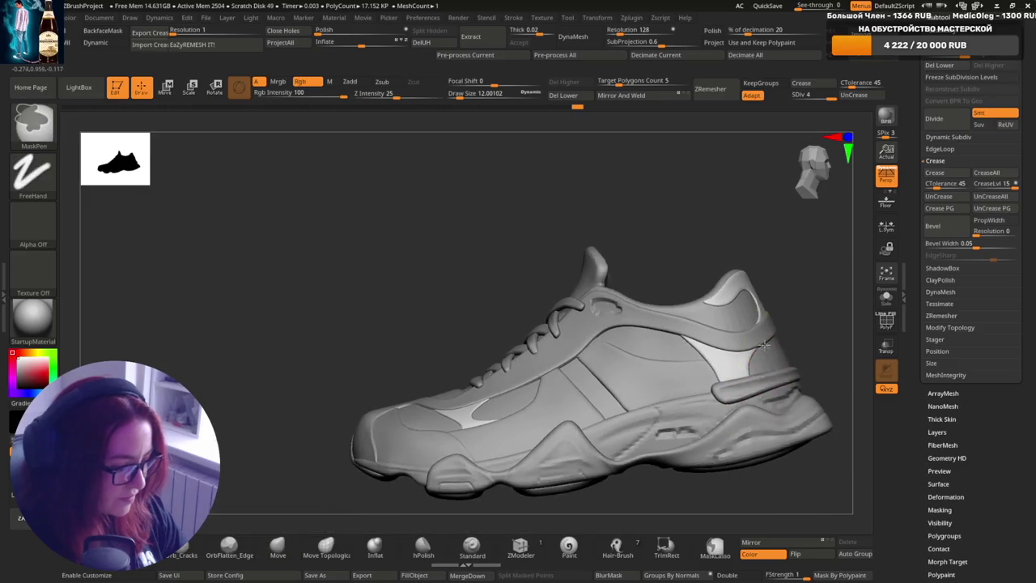
pyautogui.scroll(1, 757, 394)
pyautogui.scroll(1, 737, 392)
pyautogui.scroll(1, 720, 390)
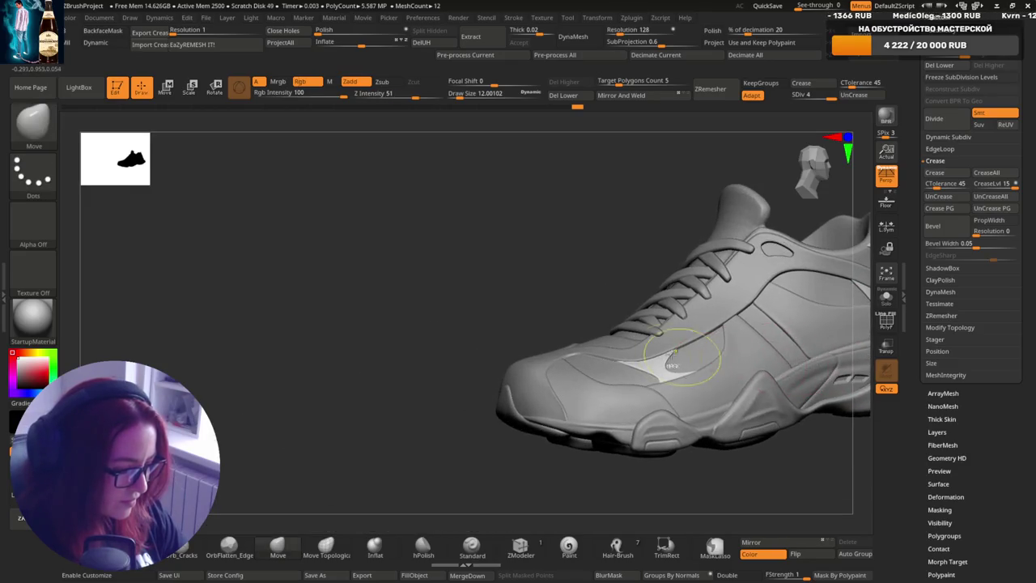
pyautogui.scroll(1, 711, 388)
pyautogui.moveTo(710, 389)
pyautogui.mouseDown(button='right')
pyautogui.moveTo(707, 365)
pyautogui.moveTo(722, 370)
pyautogui.moveTo(672, 380)
pyautogui.moveTo(696, 393)
pyautogui.moveTo(765, 366)
pyautogui.moveTo(752, 370)
pyautogui.moveTo(764, 324)
pyautogui.moveTo(782, 323)
pyautogui.moveTo(791, 336)
pyautogui.moveTo(779, 356)
pyautogui.moveTo(778, 340)
pyautogui.moveTo(736, 356)
pyautogui.moveTo(755, 369)
pyautogui.mouseUp(button='right')
pyautogui.scroll(3, 781, 324)
pyautogui.keyDown('alt'); pyautogui.click(815, 324); pyautogui.keyUp('alt')
pyautogui.scroll(-3, 753, 348)
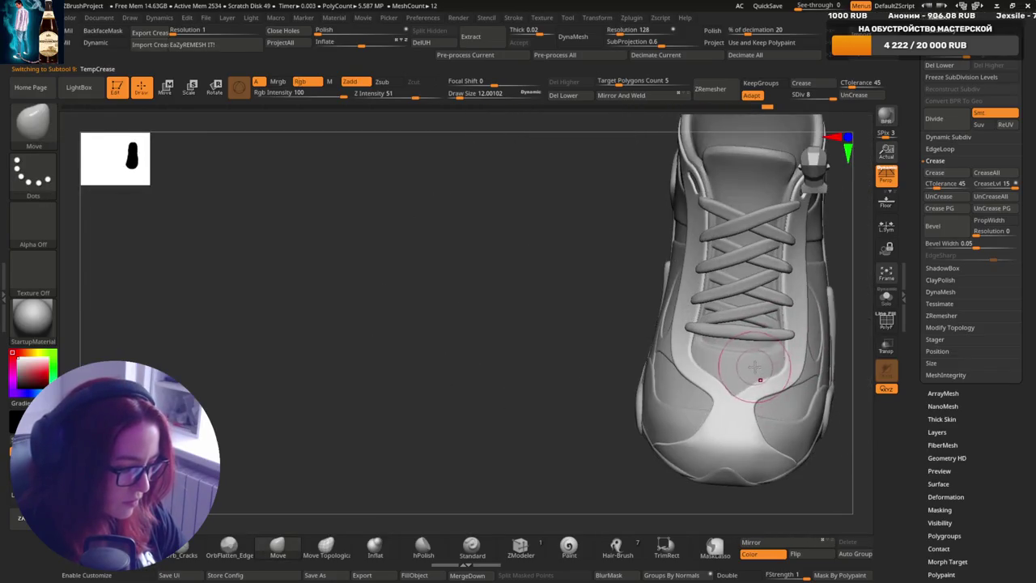
# - Select the piece at the toe and orbit in close around the toe box and laces
pyautogui.keyDown('alt'); pyautogui.click(755, 365); pyautogui.keyUp('alt')
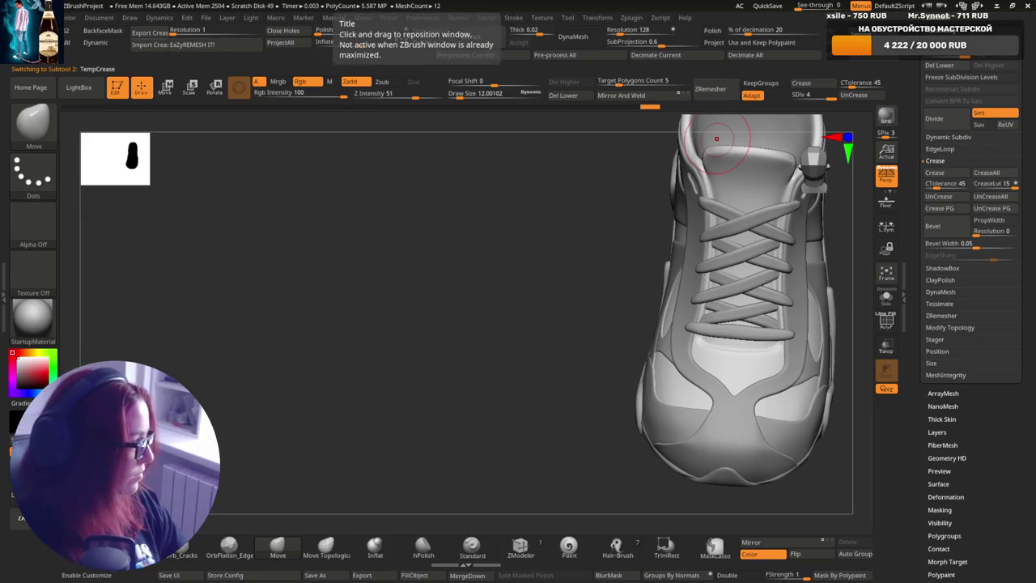
pyautogui.keyDown('ctrl'); pyautogui.moveTo(716, 139); pyautogui.dragTo(721, 426, button='right'); pyautogui.keyUp('ctrl')
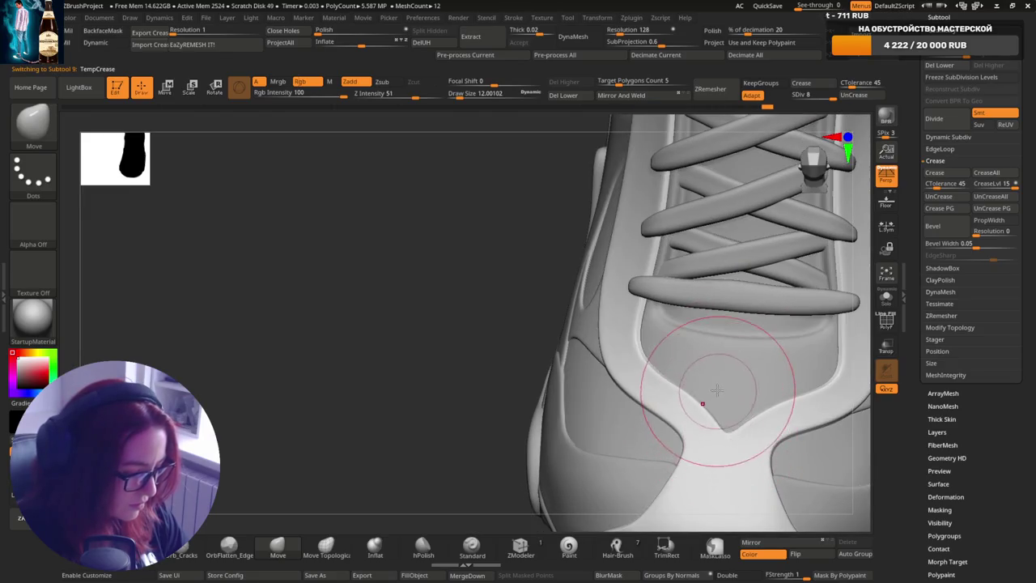
pyautogui.moveTo(769, 373)
pyautogui.keyDown('alt'); pyautogui.mouseDown(button='right')
pyautogui.moveTo(752, 347)
pyautogui.moveTo(659, 301)
pyautogui.moveTo(809, 326)
pyautogui.moveTo(753, 361)
pyautogui.mouseUp(button='right'); pyautogui.keyUp('alt')
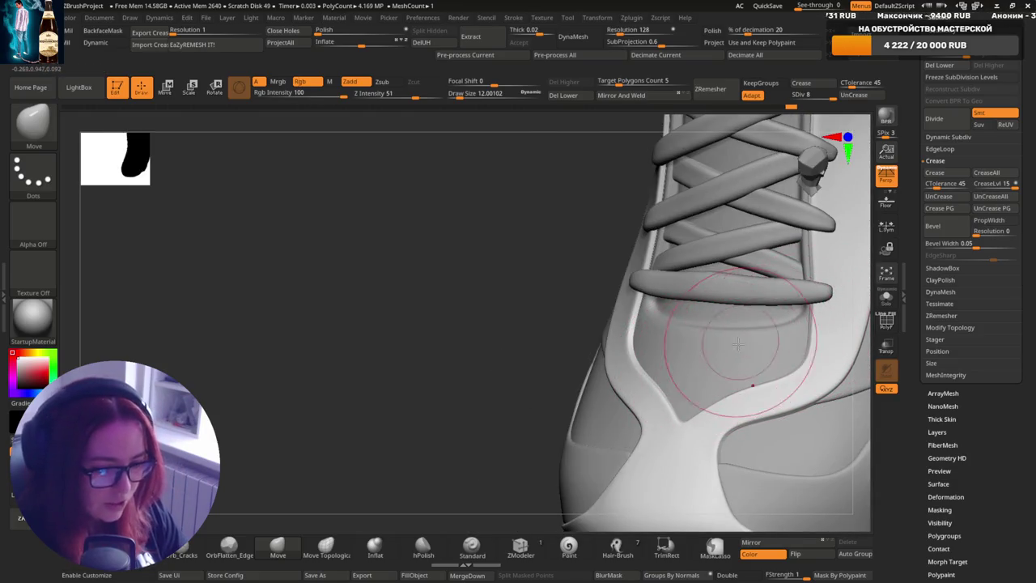
pyautogui.moveTo(752, 335); pyautogui.dragTo(752, 346, button='right')
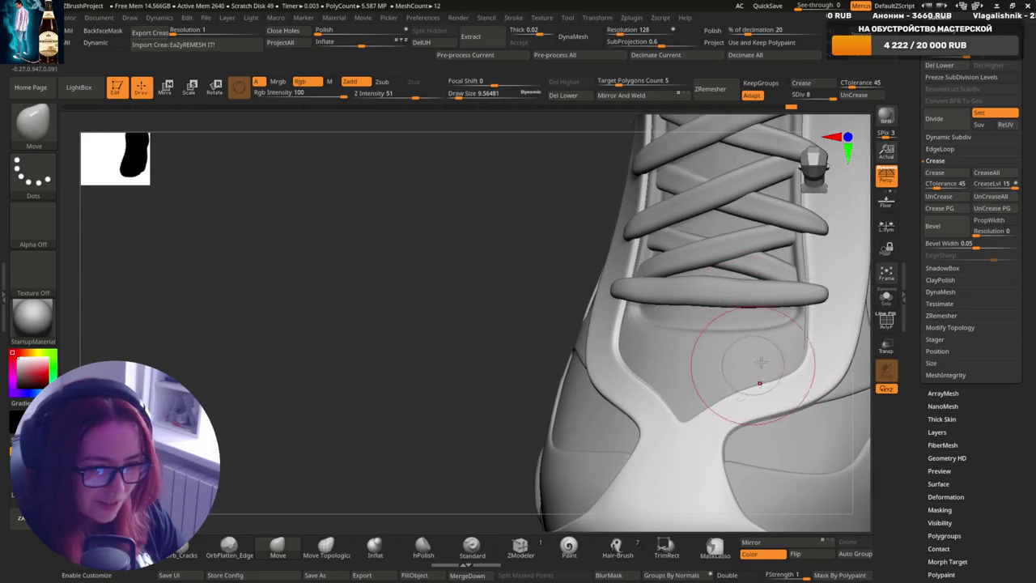
pyautogui.moveTo(808, 349); pyautogui.dragTo(800, 320, button='right')
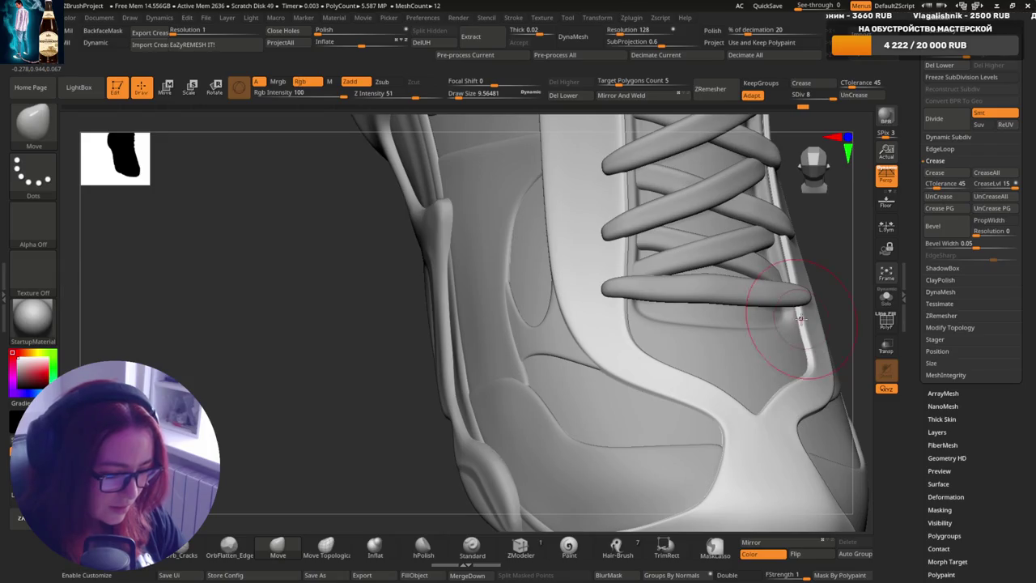
pyautogui.moveTo(791, 275)
pyautogui.mouseDown(button='right')
pyautogui.moveTo(672, 330)
pyautogui.moveTo(731, 379)
pyautogui.mouseUp(button='right')
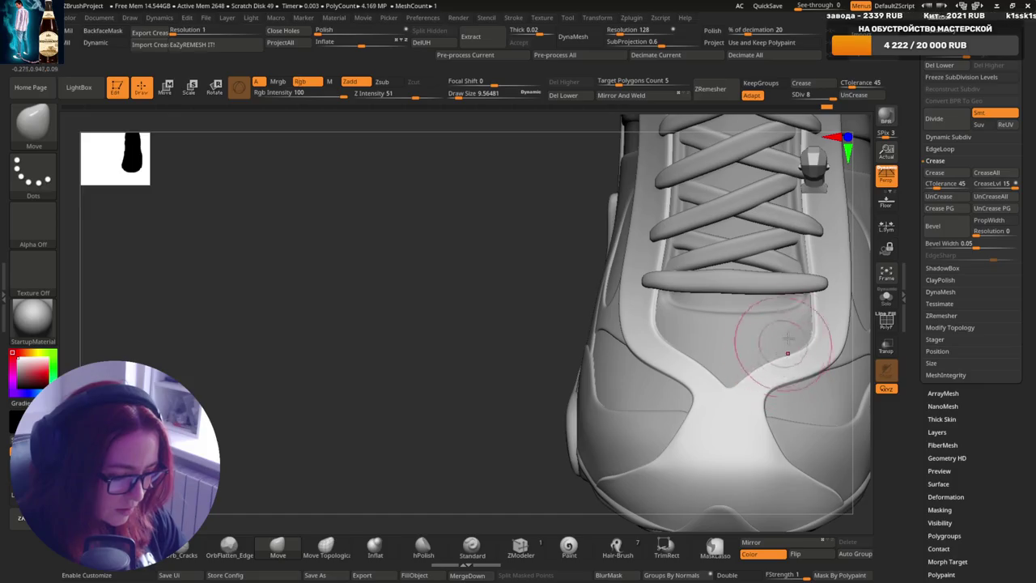
pyautogui.moveTo(786, 273); pyautogui.dragTo(773, 409, button='right')
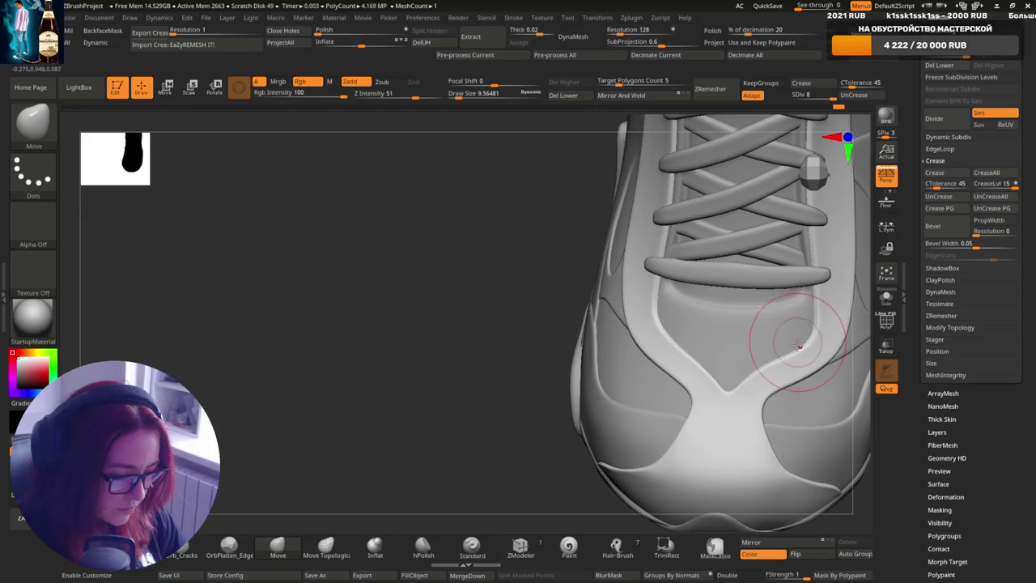
pyautogui.moveTo(761, 324); pyautogui.dragTo(684, 397, button='right')
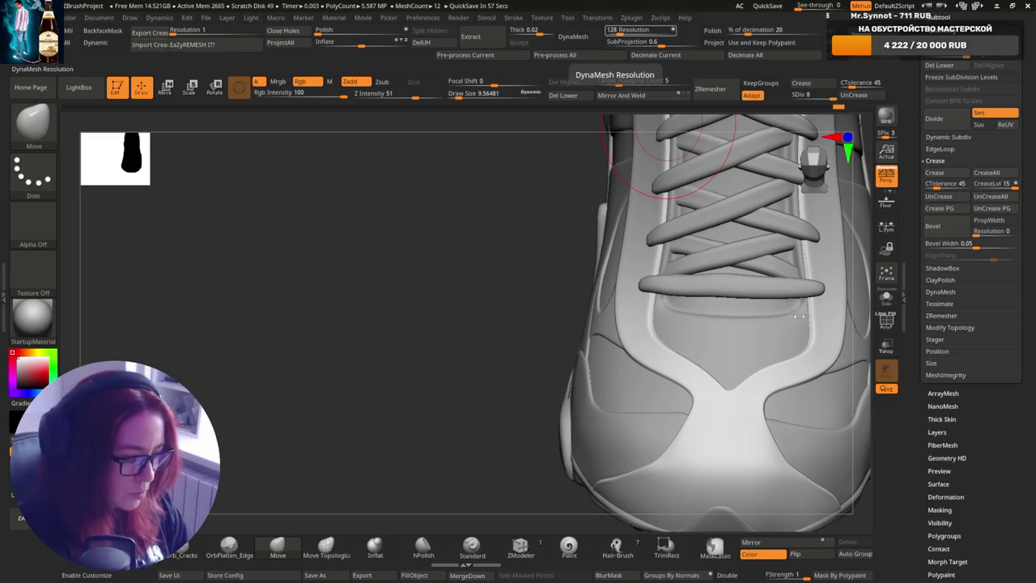
# - Check the toe seams, make subtool 2 active, and lower Draw Size to about 8.46
pyautogui.moveTo(780, 367); pyautogui.dragTo(769, 382)
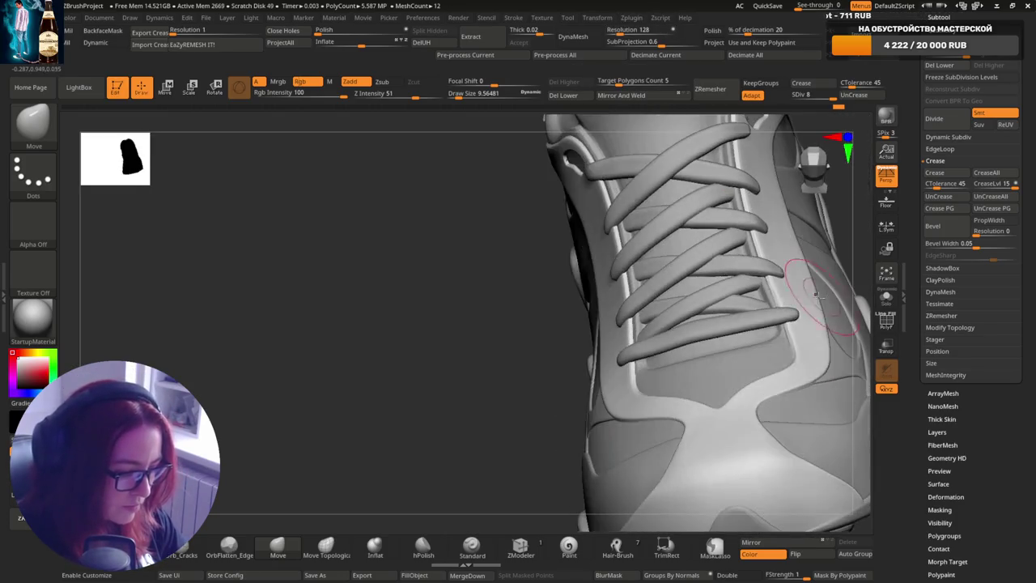
pyautogui.moveTo(769, 382); pyautogui.dragTo(704, 392, button='right')
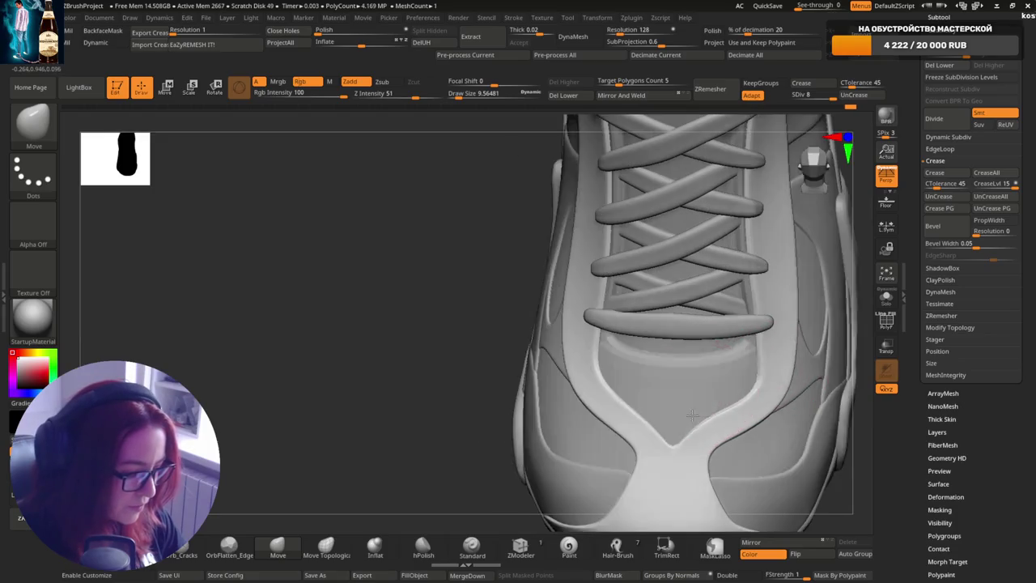
pyautogui.keyDown('alt'); pyautogui.click(703, 391); pyautogui.keyUp('alt')
pyautogui.press('s')
pyautogui.moveTo(702, 387); pyautogui.dragTo(694, 387)
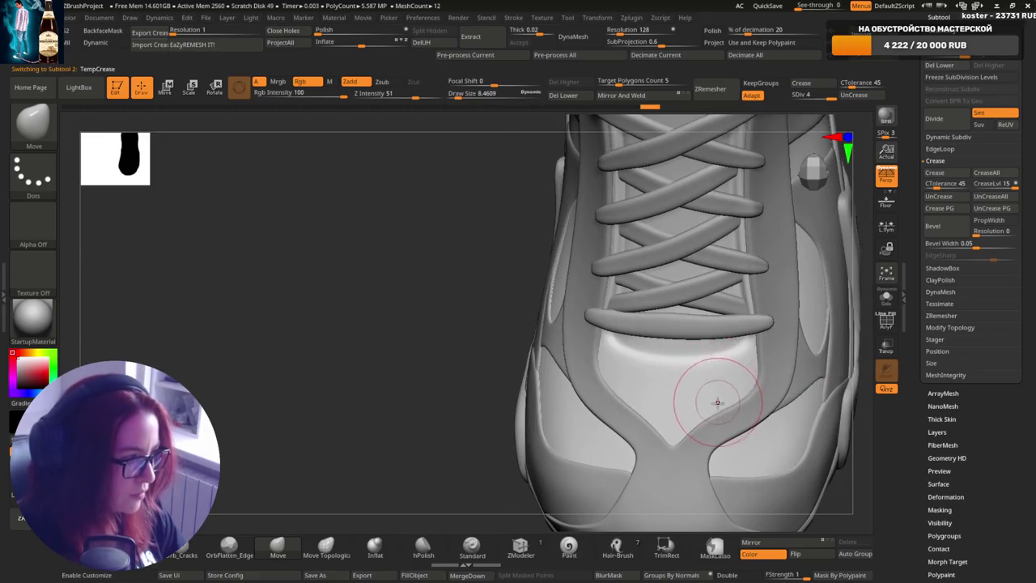
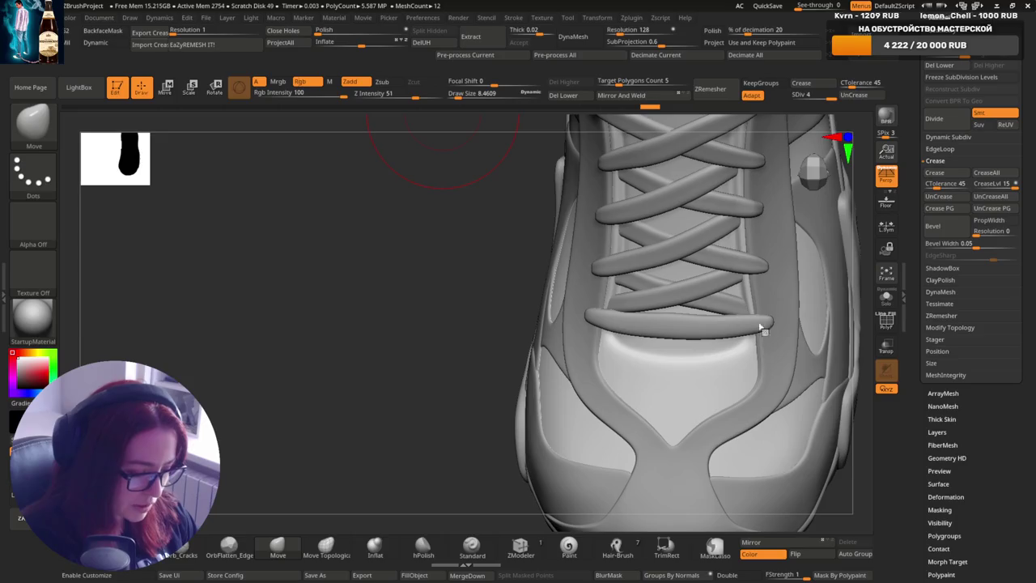
# - Orbit around the laces and reduce Draw Size to about 3.4
pyautogui.moveTo(752, 349); pyautogui.dragTo(694, 348, button='right')
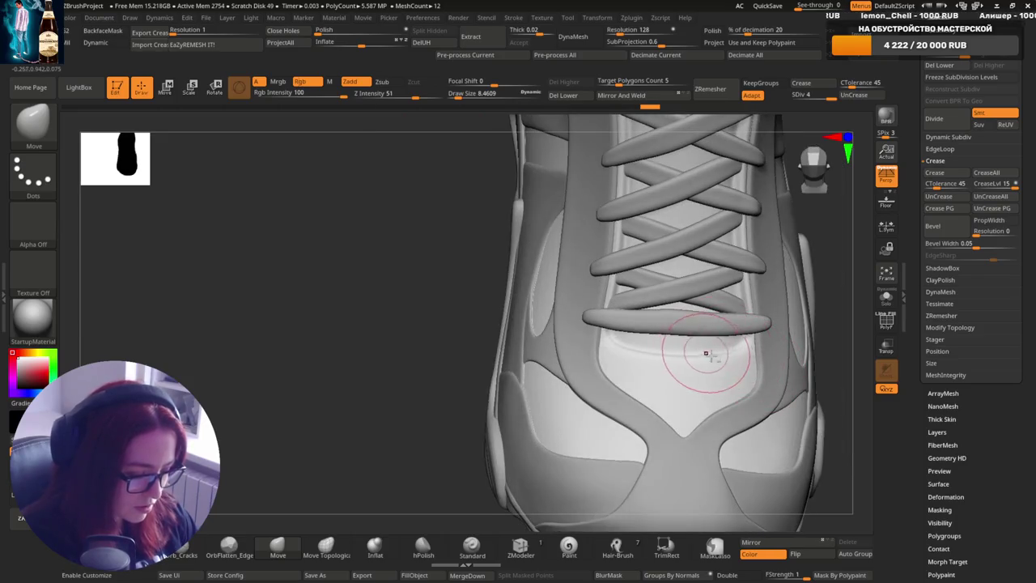
pyautogui.press('s')
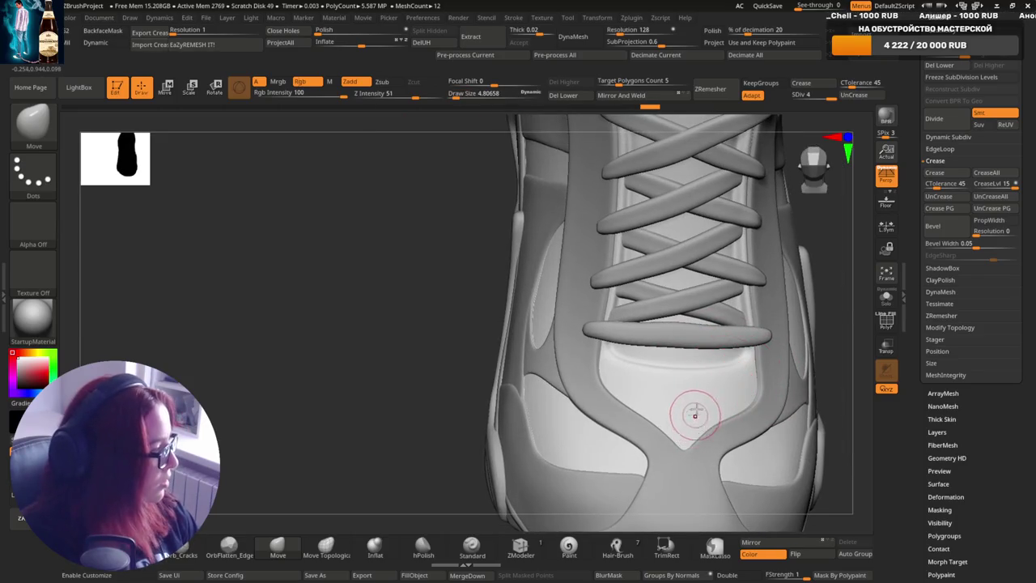
pyautogui.moveTo(685, 378); pyautogui.dragTo(687, 369, button='right')
pyautogui.press('s')
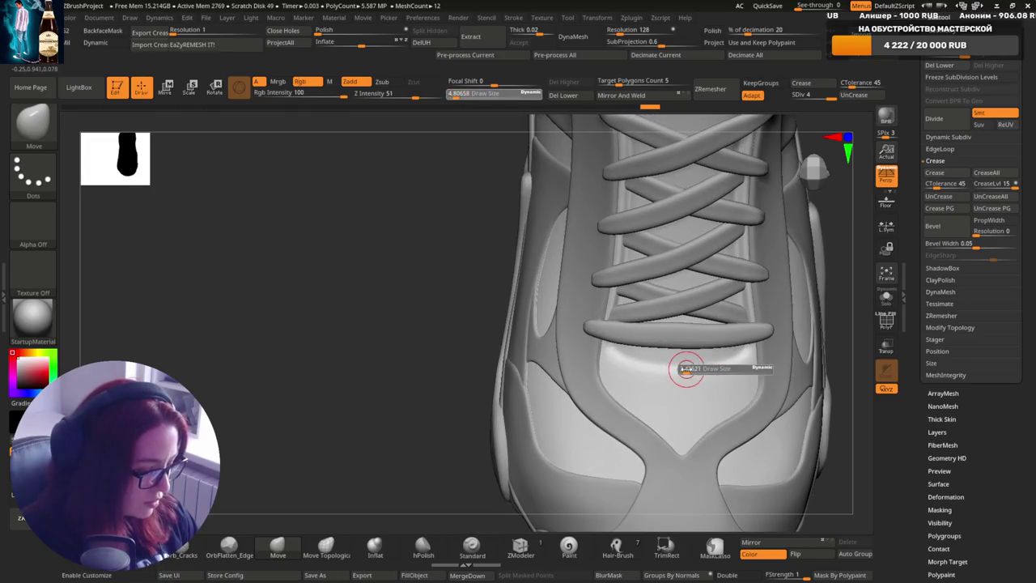
pyautogui.moveTo(688, 370); pyautogui.dragTo(680, 371)
pyautogui.moveTo(687, 366)
pyautogui.mouseDown(button='right')
pyautogui.moveTo(690, 393)
pyautogui.moveTo(716, 376)
pyautogui.moveTo(765, 383)
pyautogui.mouseUp(button='right')
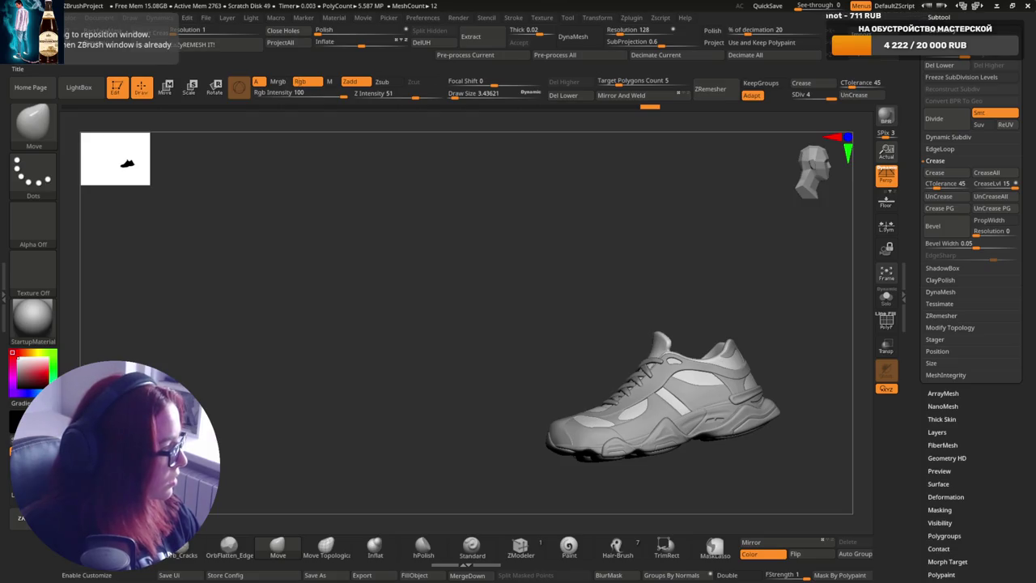
# - Zoom in on the eyelet by the collar and shrink the brush to about 1.95
pyautogui.moveTo(781, 284); pyautogui.dragTo(736, 359)
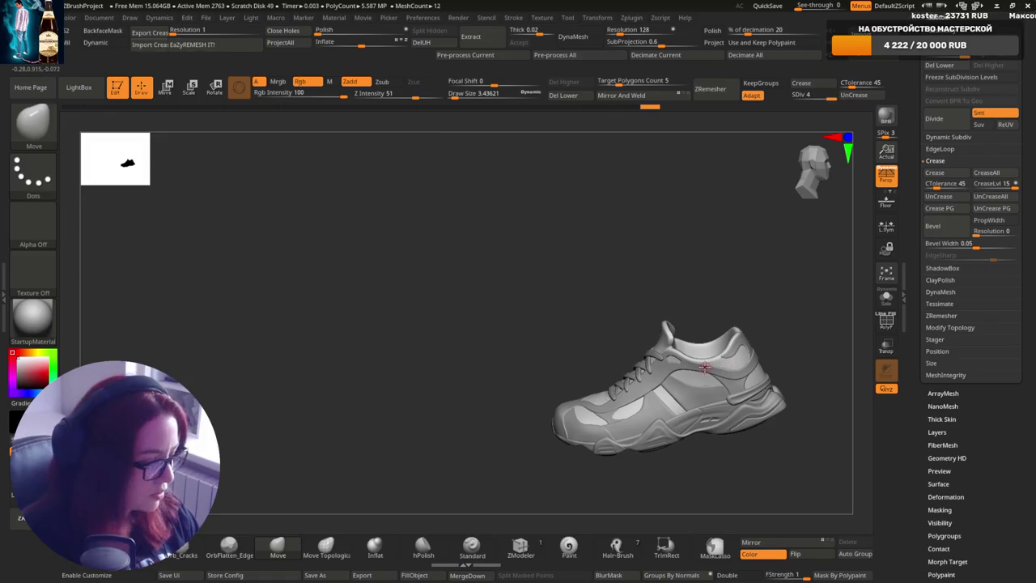
pyautogui.scroll(3, 721, 371)
pyautogui.scroll(3, 713, 376)
pyautogui.scroll(3, 704, 380)
pyautogui.press('[')
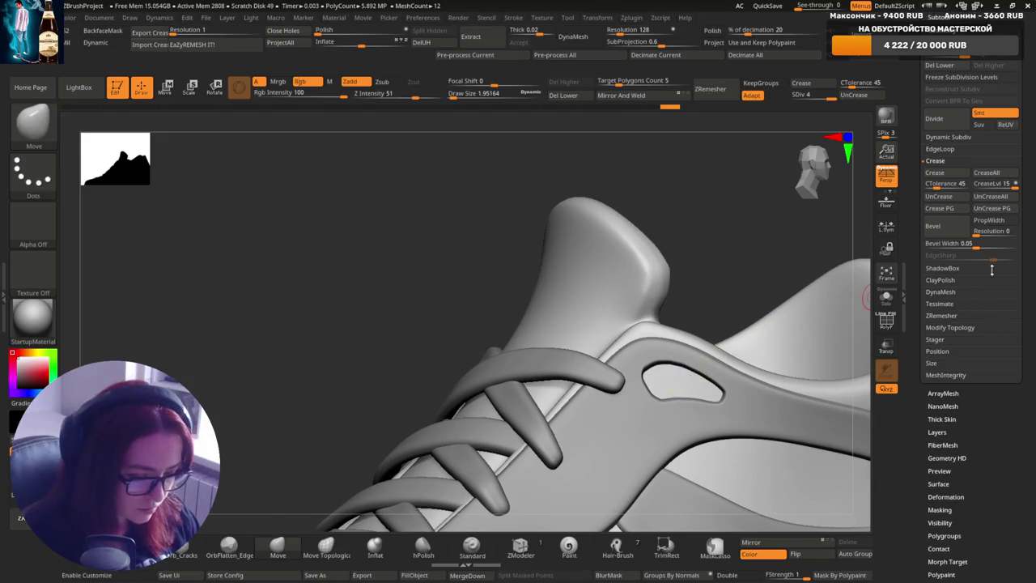
# - Undo the lasso hide around the eyelet and subdivide the shoe to SDiv 6
pyautogui.press('ctrl')
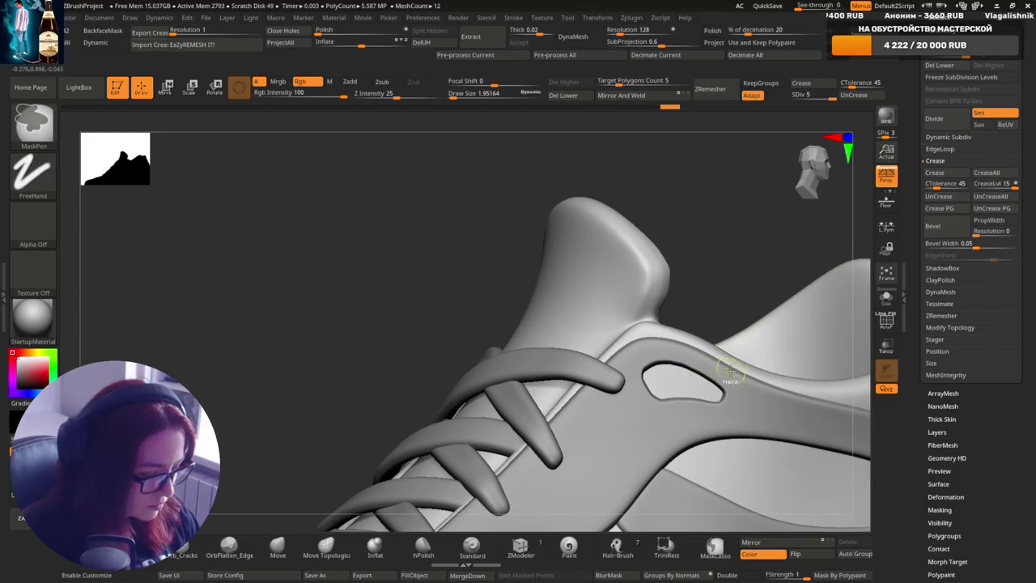
pyautogui.keyDown('ctrl'); pyautogui.keyDown('shift'); pyautogui.moveTo(653, 388); pyautogui.dragTo(673, 399); pyautogui.keyUp('shift'); pyautogui.keyUp('ctrl')
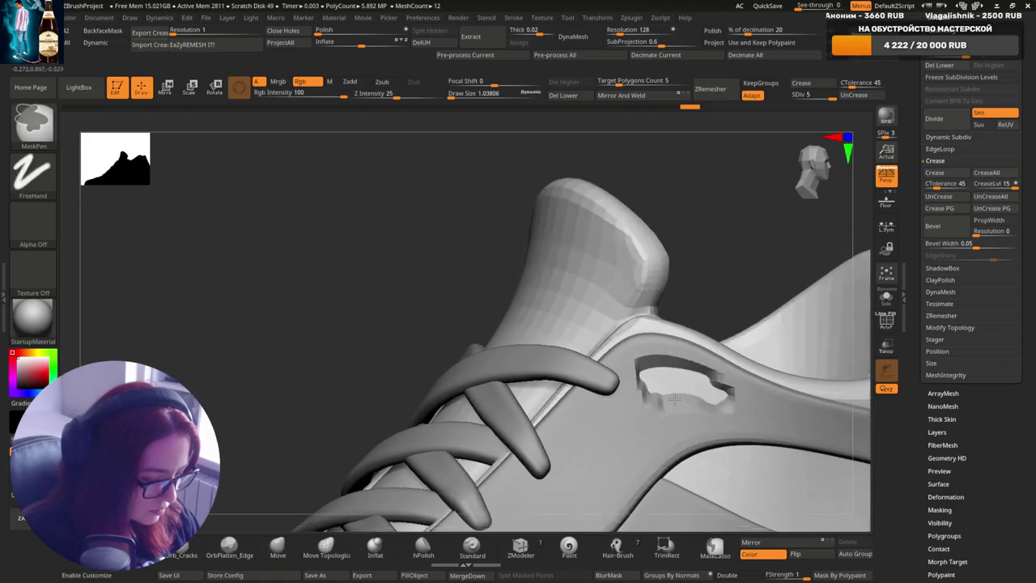
pyautogui.hotkey('ctrl', 'z')
pyautogui.hotkey('ctrl', 'd')
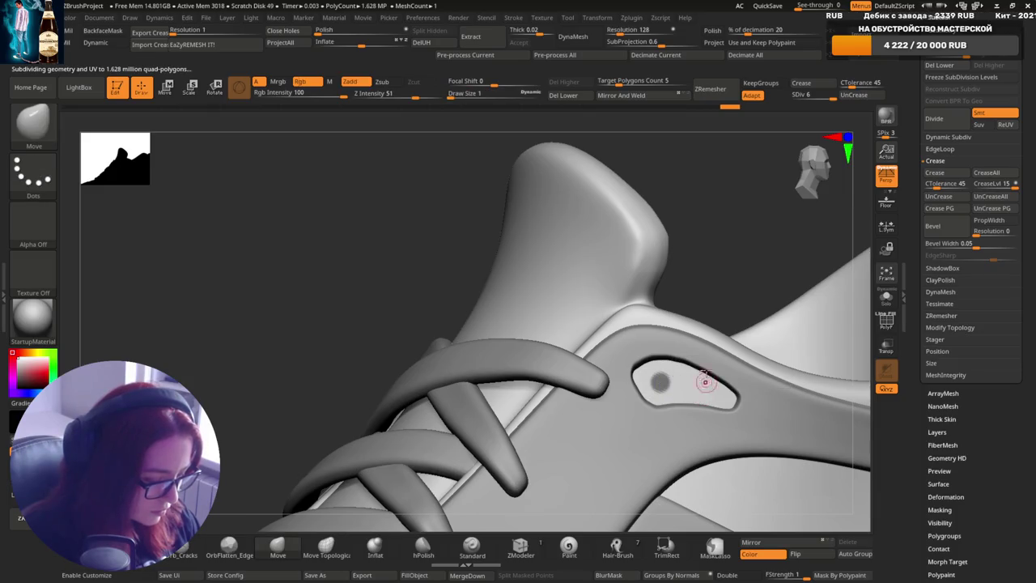
# - Orbit around the eyelet plate and collar to check the two round holes
pyautogui.press('ctrl')
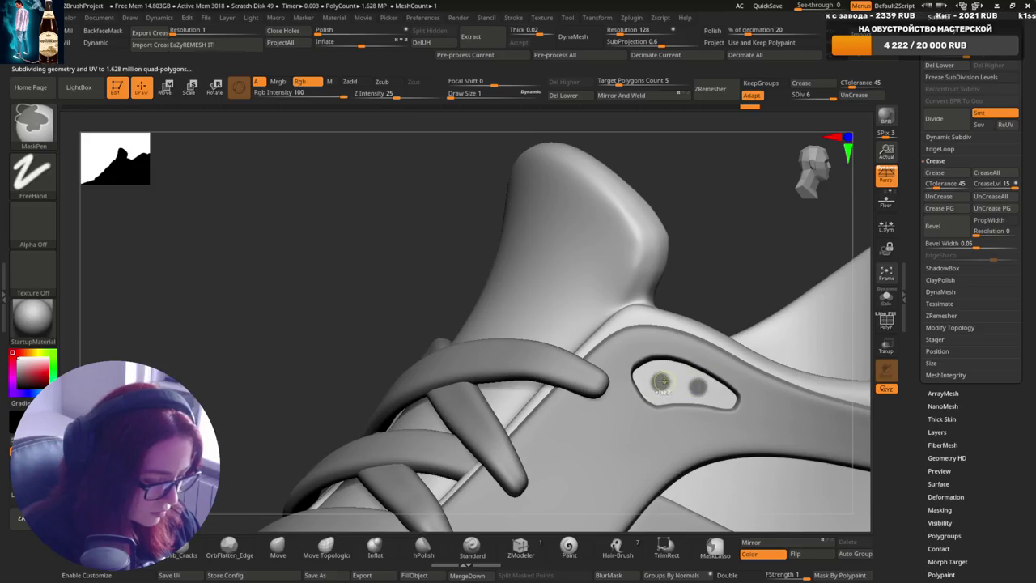
pyautogui.moveTo(716, 384); pyautogui.dragTo(720, 349, button='right')
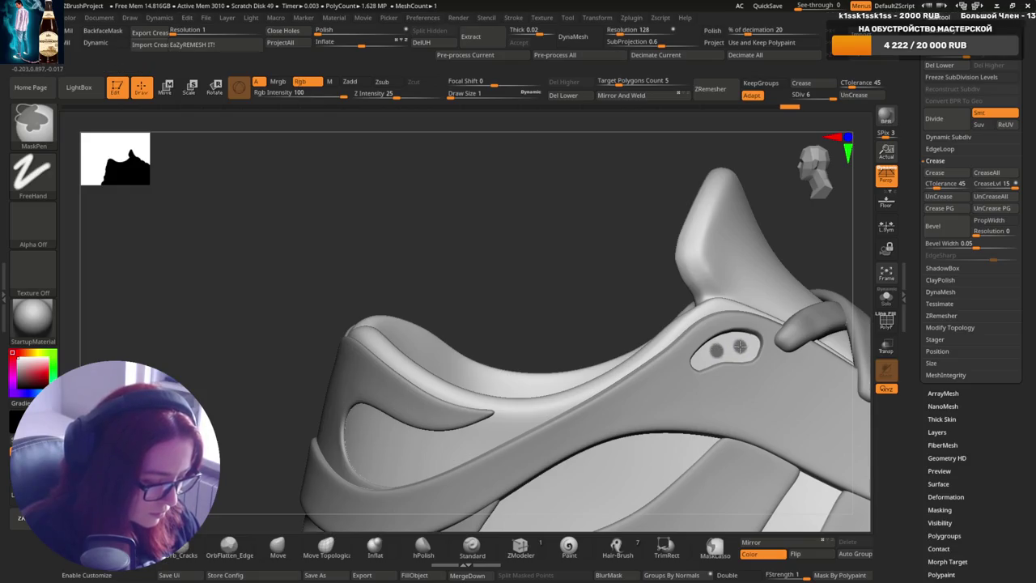
pyautogui.moveTo(742, 346); pyautogui.dragTo(786, 294, button='right')
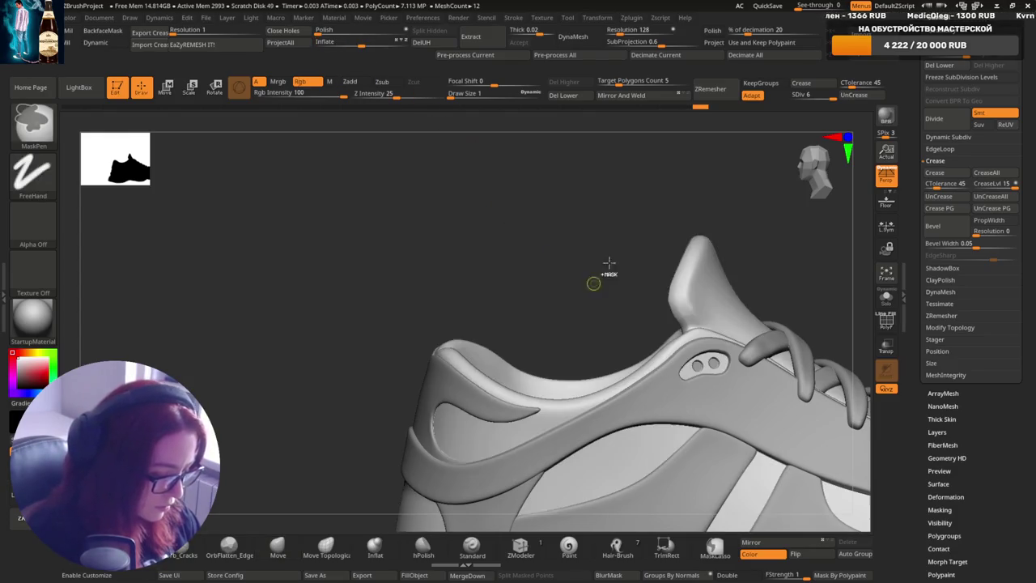
pyautogui.moveTo(747, 424)
pyautogui.keyDown('ctrl'); pyautogui.mouseDown(button='right')
pyautogui.moveTo(630, 448)
pyautogui.moveTo(591, 380)
pyautogui.mouseUp(button='right'); pyautogui.keyUp('ctrl')
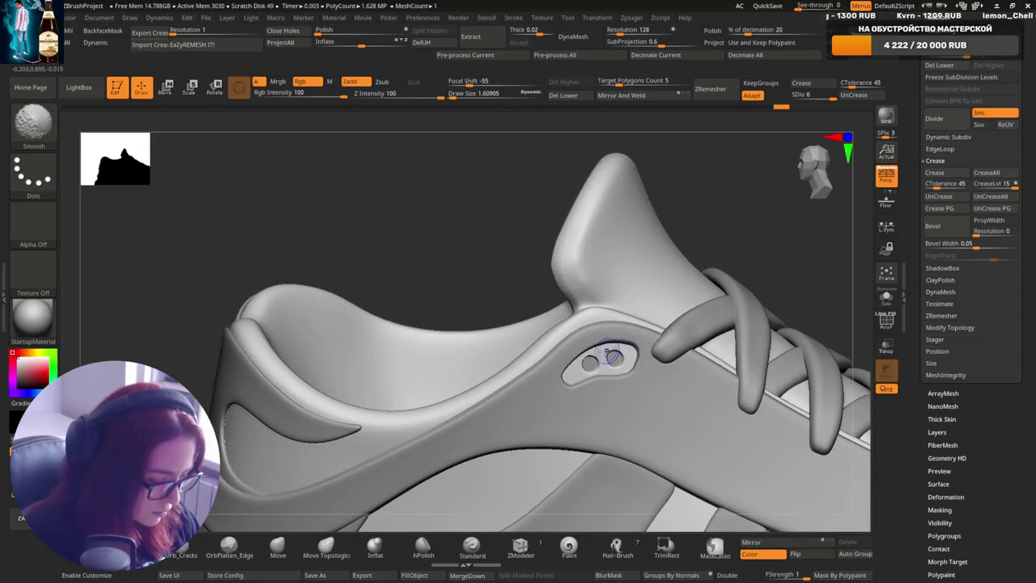
pyautogui.moveTo(620, 365)
pyautogui.mouseDown(button='right')
pyautogui.moveTo(730, 339)
pyautogui.moveTo(764, 312)
pyautogui.moveTo(749, 367)
pyautogui.mouseUp(button='right')
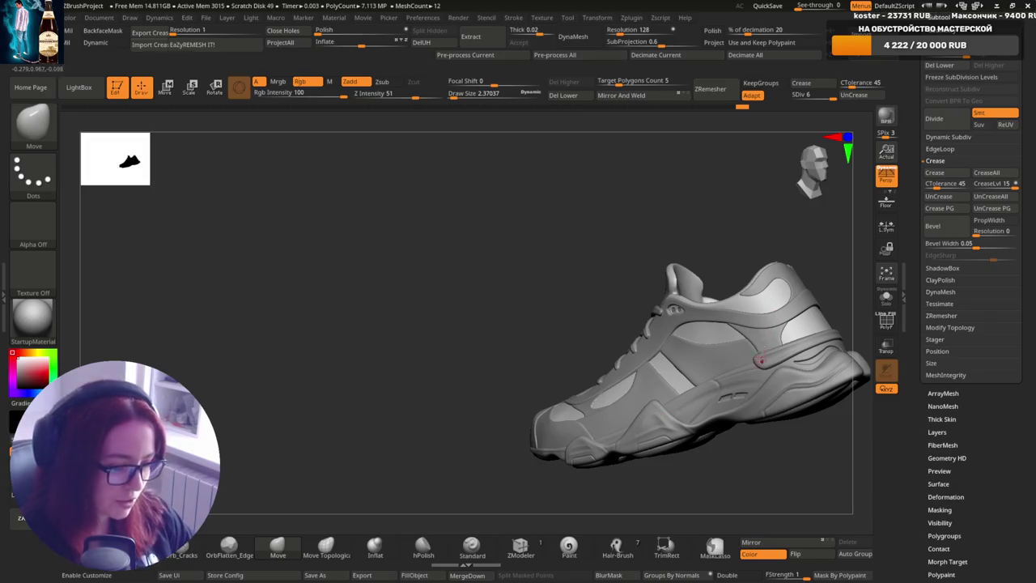
pyautogui.moveTo(718, 285)
pyautogui.keyDown('ctrl'); pyautogui.mouseDown(button='right')
pyautogui.moveTo(717, 300)
pyautogui.moveTo(755, 289)
pyautogui.mouseUp(button='right'); pyautogui.keyUp('ctrl')
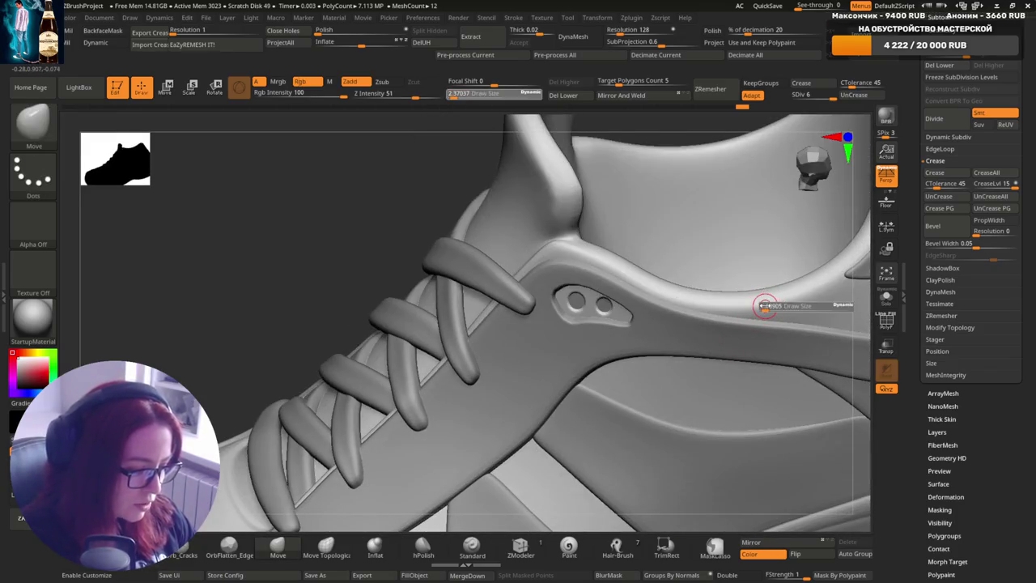
pyautogui.moveTo(731, 332); pyautogui.dragTo(692, 324, button='right')
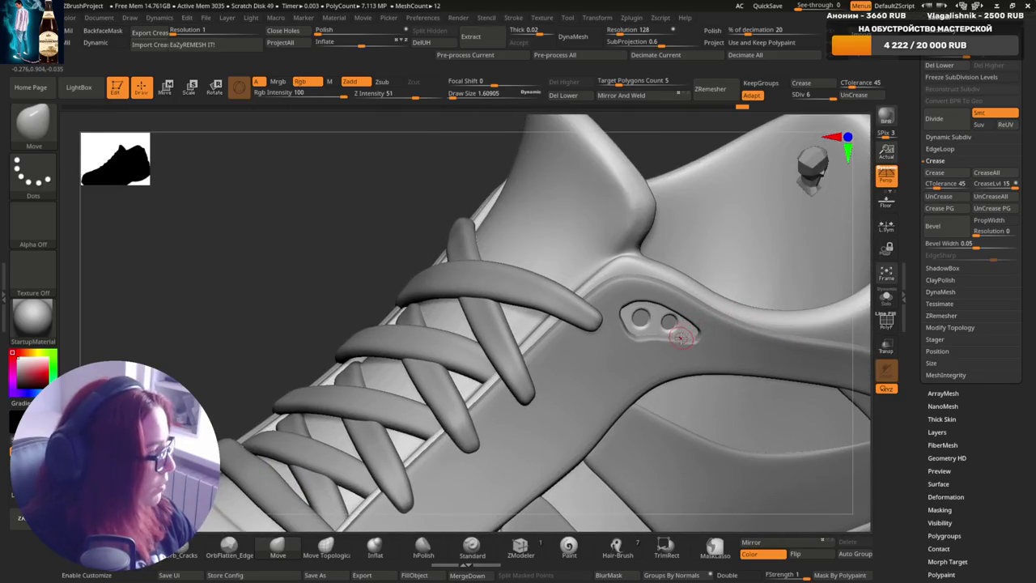
# - Solo the shoe upper without the laces and select the Inflat brush
pyautogui.click(886, 297)
pyautogui.moveTo(615, 347)
pyautogui.mouseDown(button='right')
pyautogui.moveTo(738, 299)
pyautogui.moveTo(656, 375)
pyautogui.moveTo(682, 307)
pyautogui.moveTo(530, 528)
pyautogui.mouseUp(button='right')
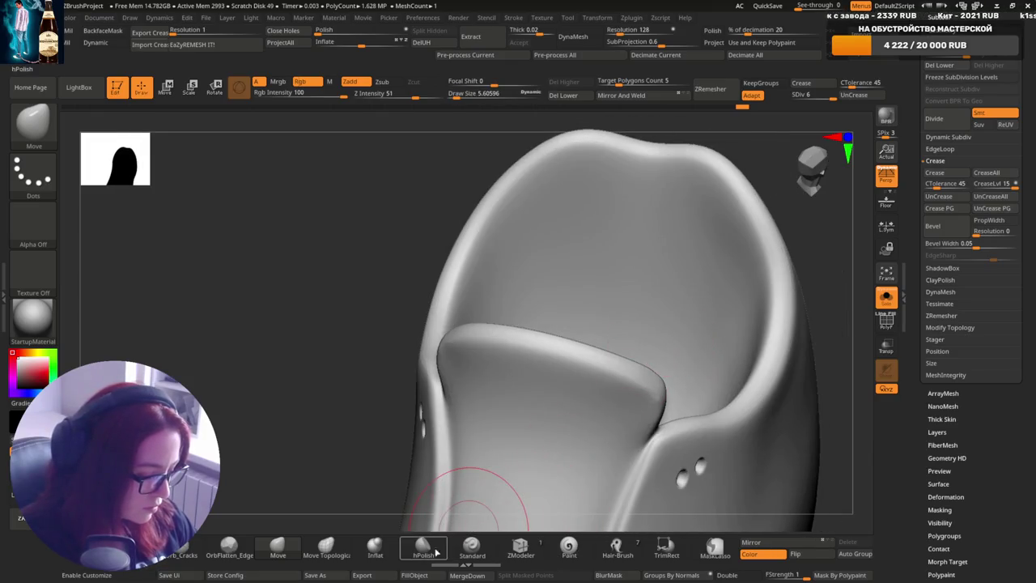
pyautogui.click(375, 546)
pyautogui.moveTo(463, 214); pyautogui.dragTo(469, 301, button='right')
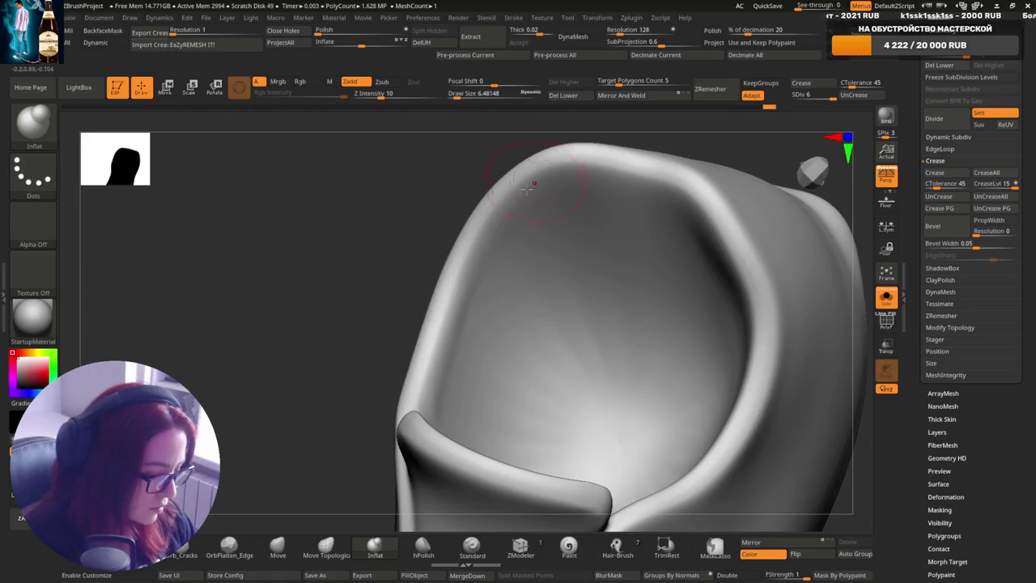
pyautogui.moveTo(528, 188)
pyautogui.mouseDown(button='right')
pyautogui.moveTo(507, 209)
pyautogui.moveTo(618, 191)
pyautogui.moveTo(740, 251)
pyautogui.moveTo(724, 230)
pyautogui.moveTo(709, 244)
pyautogui.mouseUp(button='right')
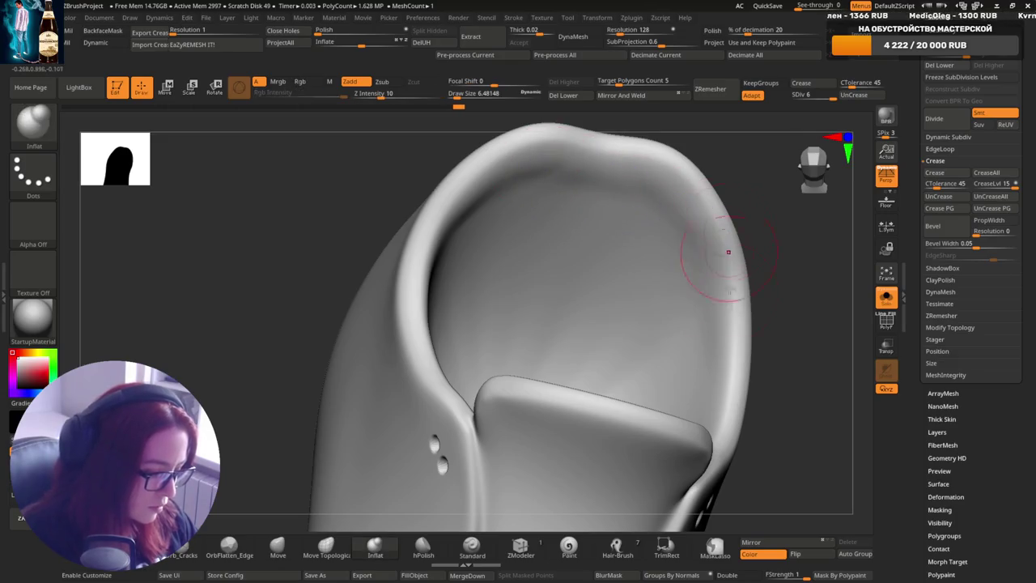
# - Orbit around the heel cup's inner opening, ending at a three-quarter view
pyautogui.moveTo(728, 252); pyautogui.dragTo(698, 370, button='right')
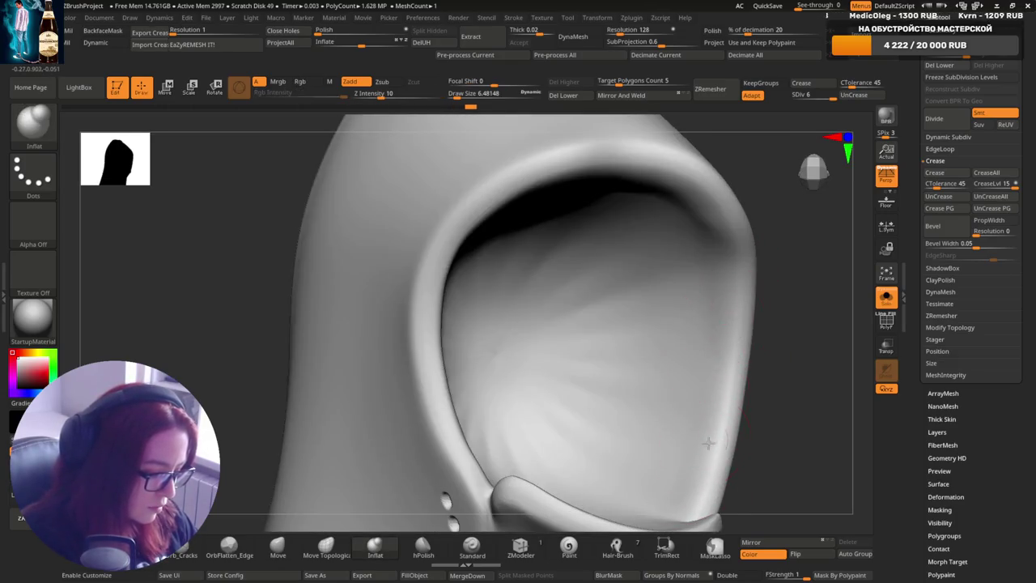
pyautogui.moveTo(717, 427)
pyautogui.mouseDown(button='right')
pyautogui.moveTo(705, 250)
pyautogui.moveTo(439, 243)
pyautogui.moveTo(438, 218)
pyautogui.mouseUp(button='right')
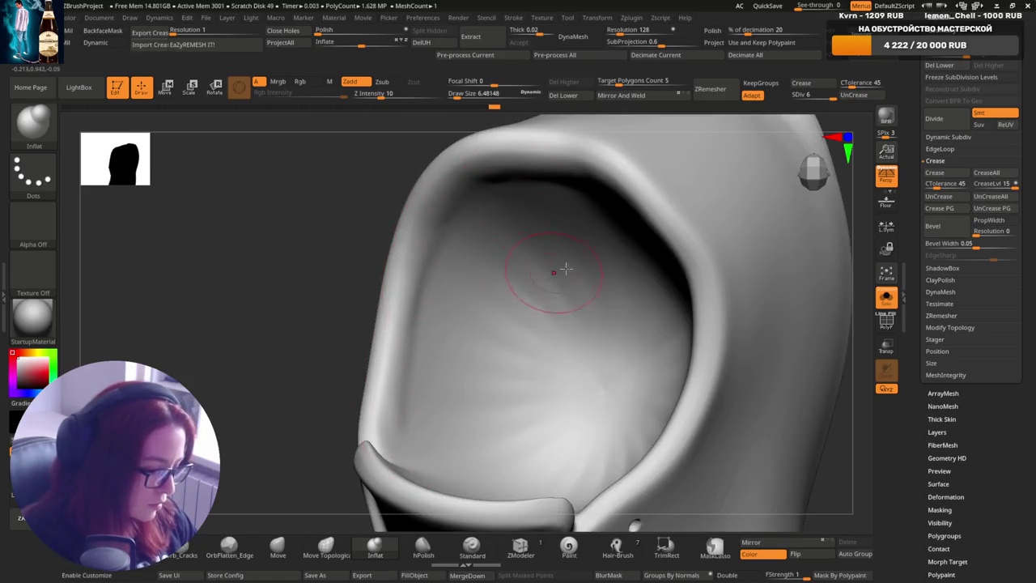
pyautogui.moveTo(565, 269)
pyautogui.mouseDown(button='right')
pyautogui.moveTo(821, 173)
pyautogui.moveTo(659, 208)
pyautogui.moveTo(616, 243)
pyautogui.moveTo(662, 191)
pyautogui.moveTo(594, 165)
pyautogui.mouseUp(button='right')
pyautogui.moveTo(723, 226); pyautogui.dragTo(717, 224, button='right')
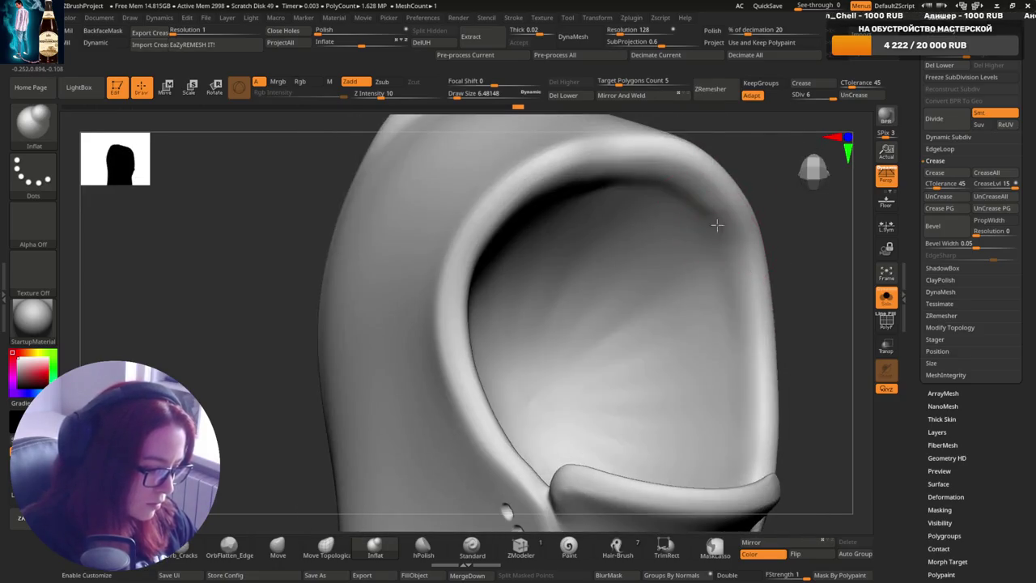
pyautogui.moveTo(732, 262)
pyautogui.mouseDown(button='right')
pyautogui.moveTo(745, 326)
pyautogui.moveTo(721, 347)
pyautogui.mouseUp(button='right')
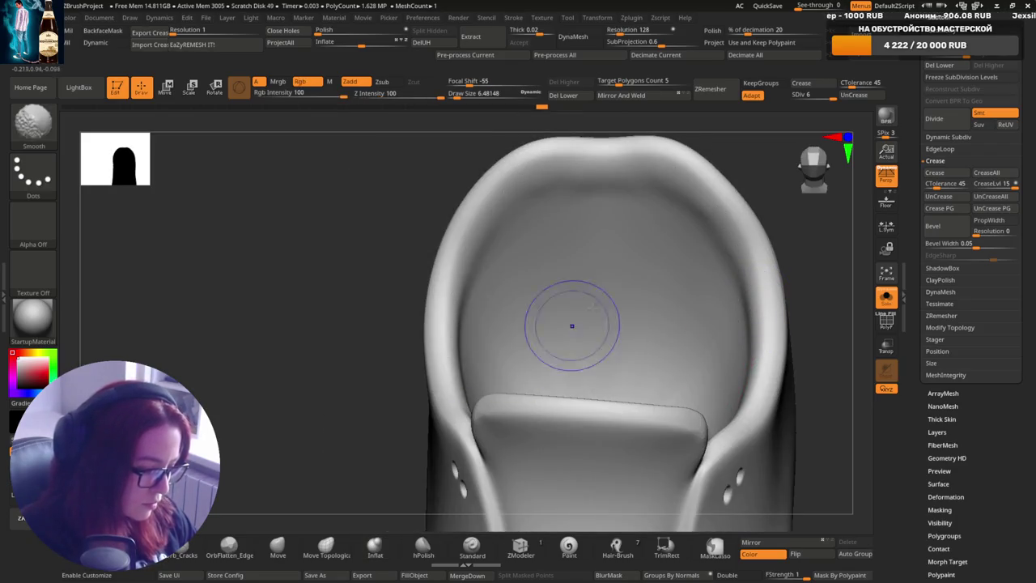
pyautogui.moveTo(572, 324)
pyautogui.mouseDown(button='right')
pyautogui.moveTo(694, 297)
pyautogui.moveTo(733, 309)
pyautogui.mouseUp(button='right')
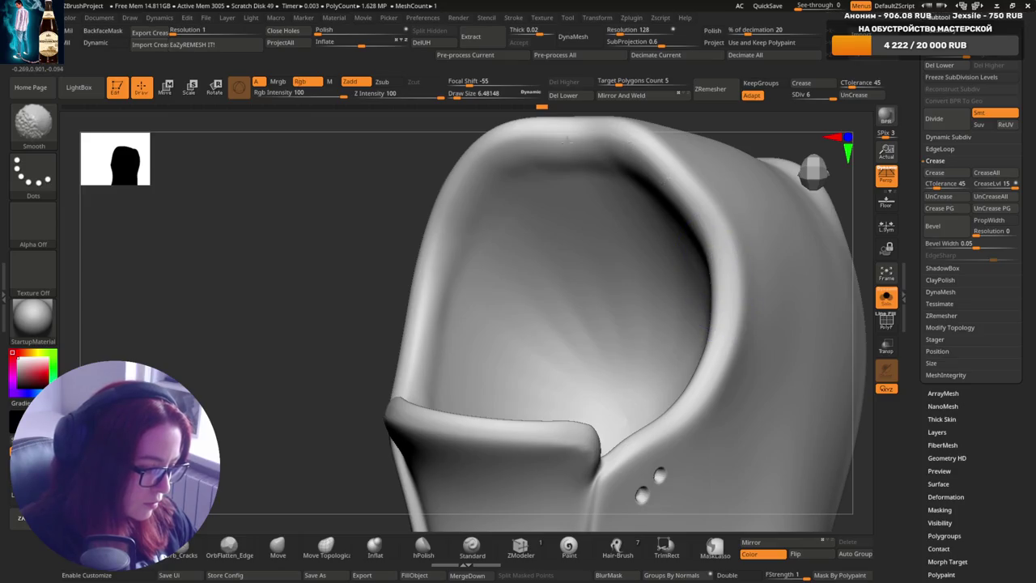
# - Select DamStandard and raise the sculpting strength to 18 while viewing the collar opening
pyautogui.click(200, 538)
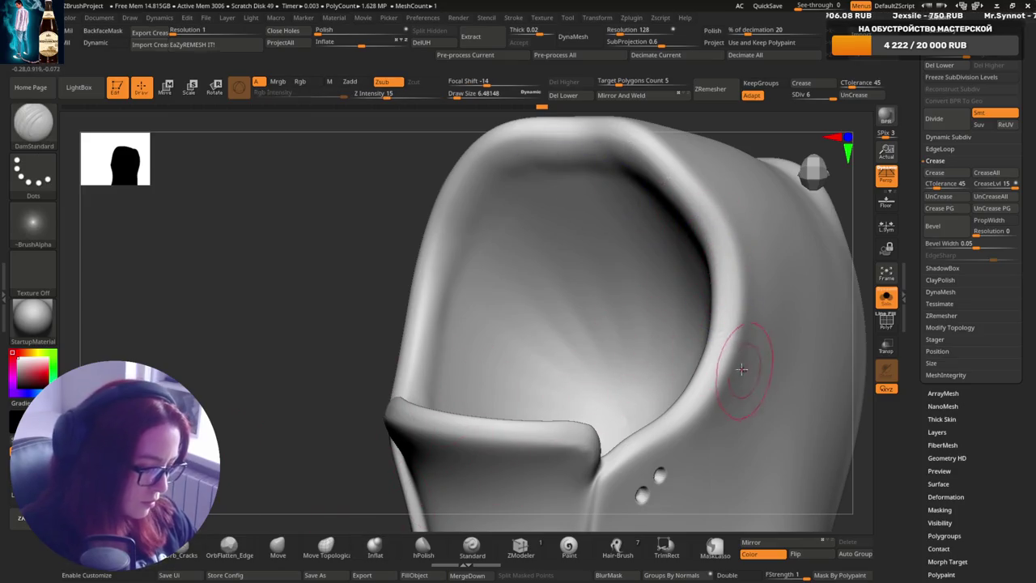
pyautogui.moveTo(666, 324); pyautogui.dragTo(669, 370, button='right')
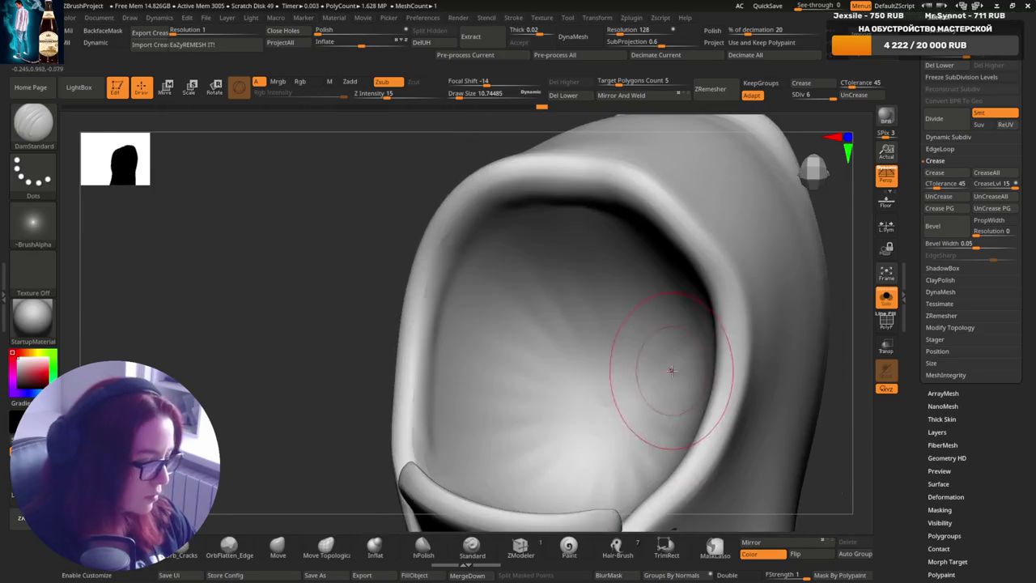
pyautogui.moveTo(730, 345); pyautogui.dragTo(659, 506, button='right')
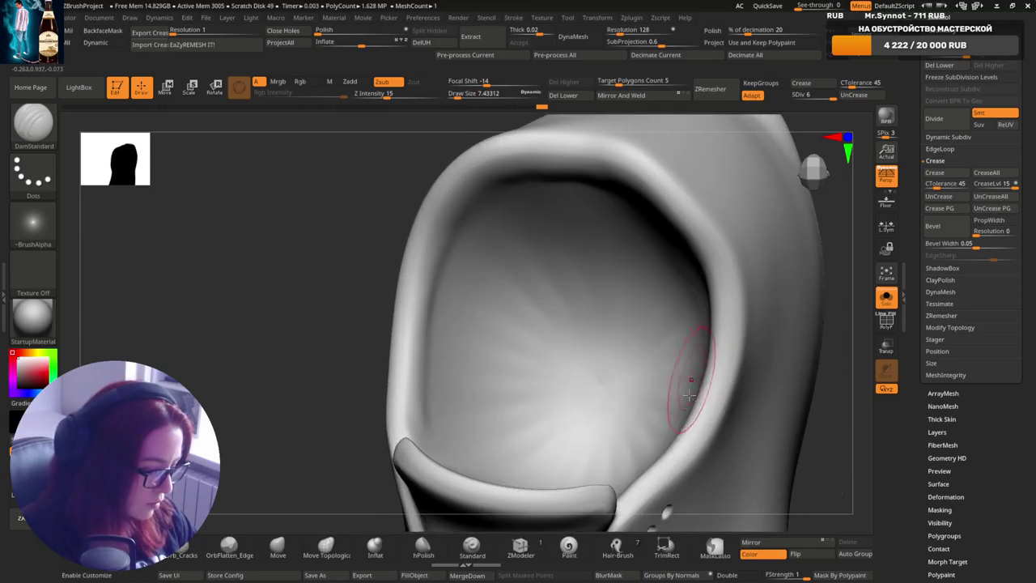
pyautogui.moveTo(723, 385)
pyautogui.mouseDown(button='right')
pyautogui.moveTo(722, 373)
pyautogui.moveTo(665, 458)
pyautogui.moveTo(682, 430)
pyautogui.mouseUp(button='right')
pyautogui.moveTo(388, 93); pyautogui.dragTo(402, 93)
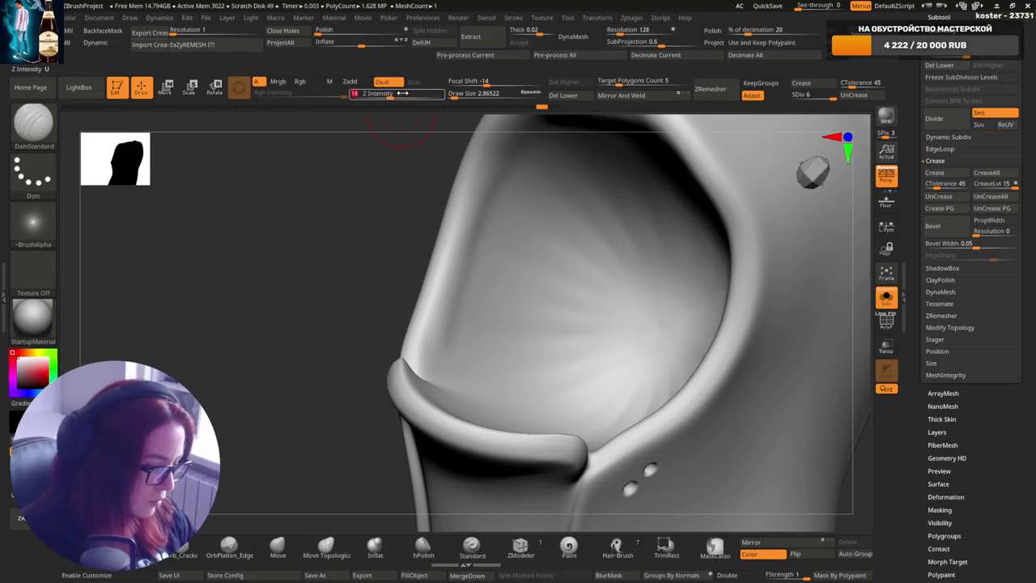
pyautogui.moveTo(631, 340)
pyautogui.mouseDown(button='right')
pyautogui.moveTo(688, 366)
pyautogui.moveTo(694, 347)
pyautogui.mouseUp(button='right')
# - Save the project and settle the sculpting strength at 23
pyautogui.press('ctrl')
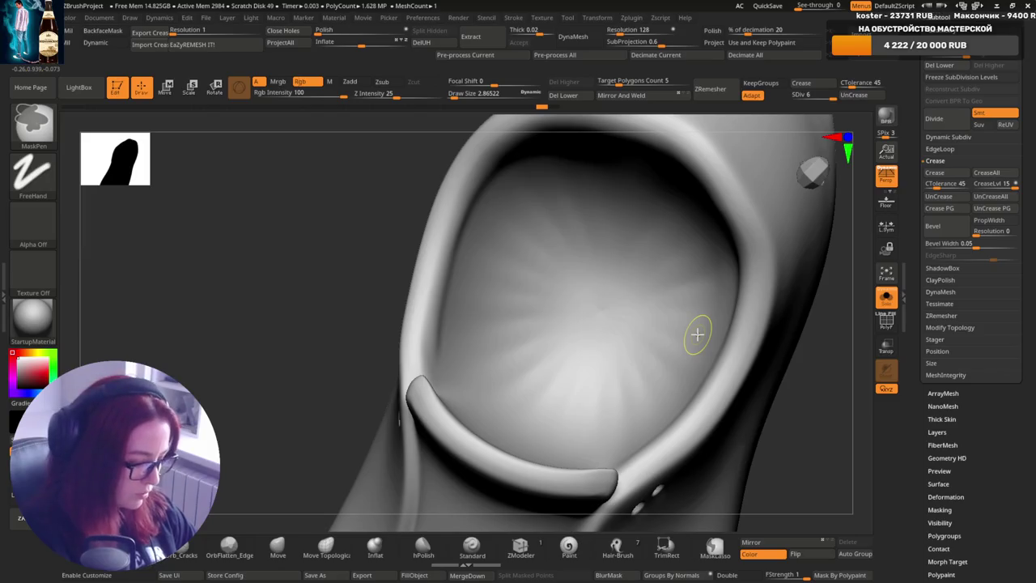
pyautogui.hotkey('ctrl', 's')
pyautogui.moveTo(698, 334)
pyautogui.mouseDown(button='right')
pyautogui.moveTo(697, 394)
pyautogui.moveTo(626, 460)
pyautogui.mouseUp(button='right')
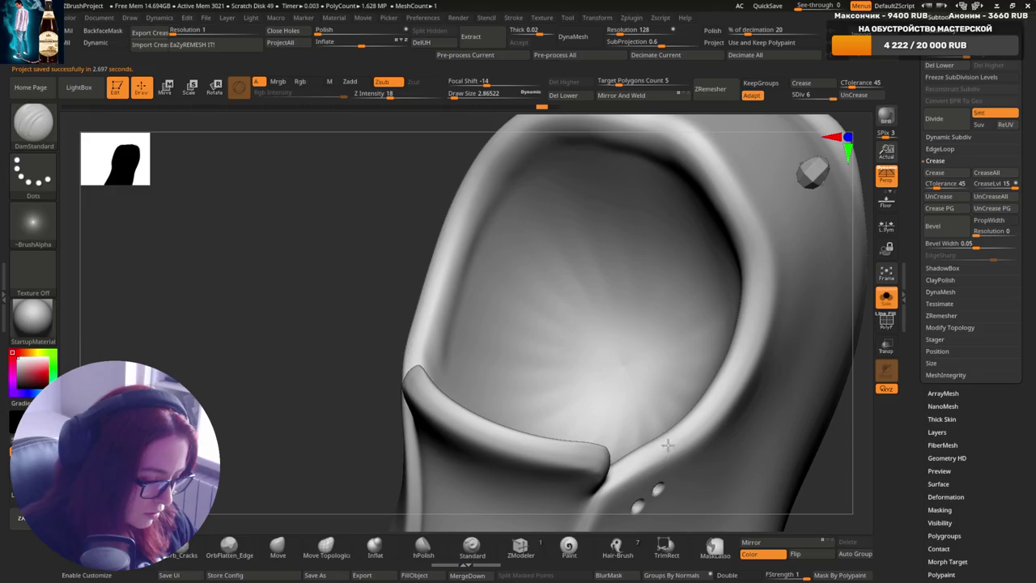
pyautogui.moveTo(690, 428)
pyautogui.mouseDown(button='right')
pyautogui.moveTo(724, 411)
pyautogui.moveTo(702, 418)
pyautogui.mouseUp(button='right')
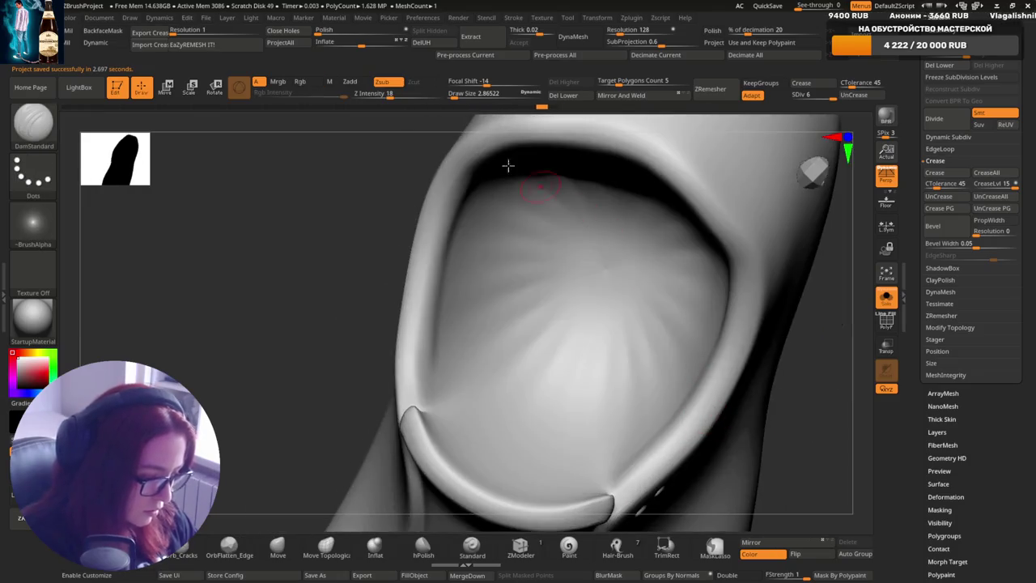
pyautogui.moveTo(404, 94); pyautogui.dragTo(408, 94)
pyautogui.moveTo(632, 323); pyautogui.dragTo(685, 397, button='right')
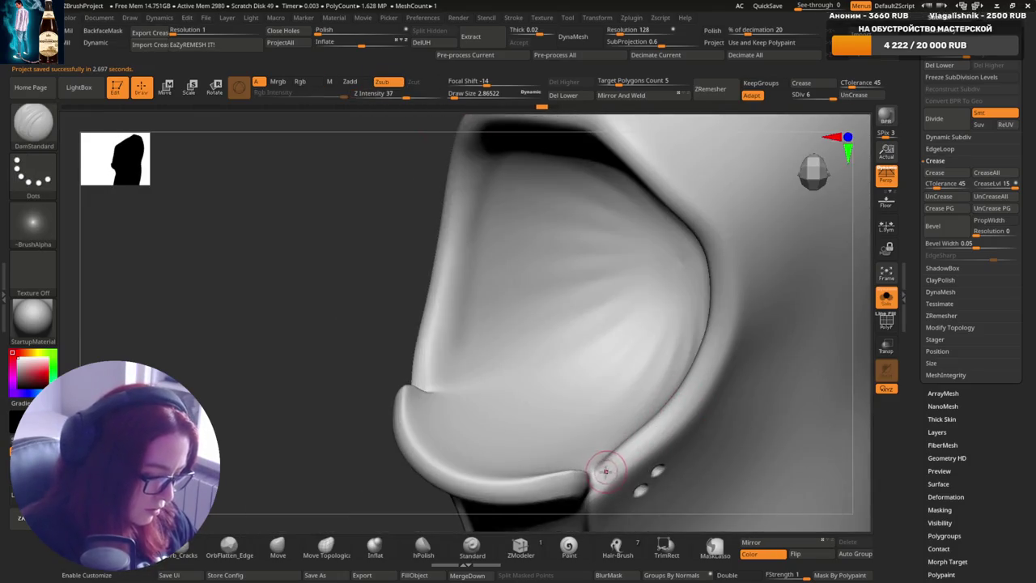
pyautogui.moveTo(404, 93); pyautogui.dragTo(377, 93)
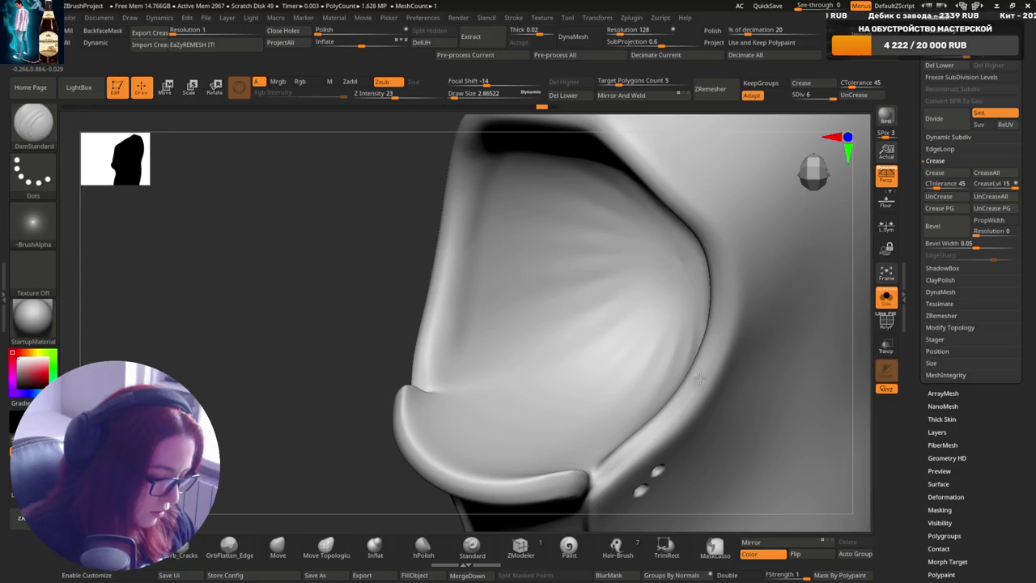
# - Mask around the eyelet holes and shrink the brush to 1.95
pyautogui.moveTo(720, 366)
pyautogui.mouseDown(button='right')
pyautogui.moveTo(756, 335)
pyautogui.moveTo(654, 451)
pyautogui.moveTo(631, 444)
pyautogui.mouseUp(button='right')
pyautogui.keyDown('ctrl'); pyautogui.moveTo(630, 444); pyautogui.dragTo(625, 451); pyautogui.keyUp('ctrl')
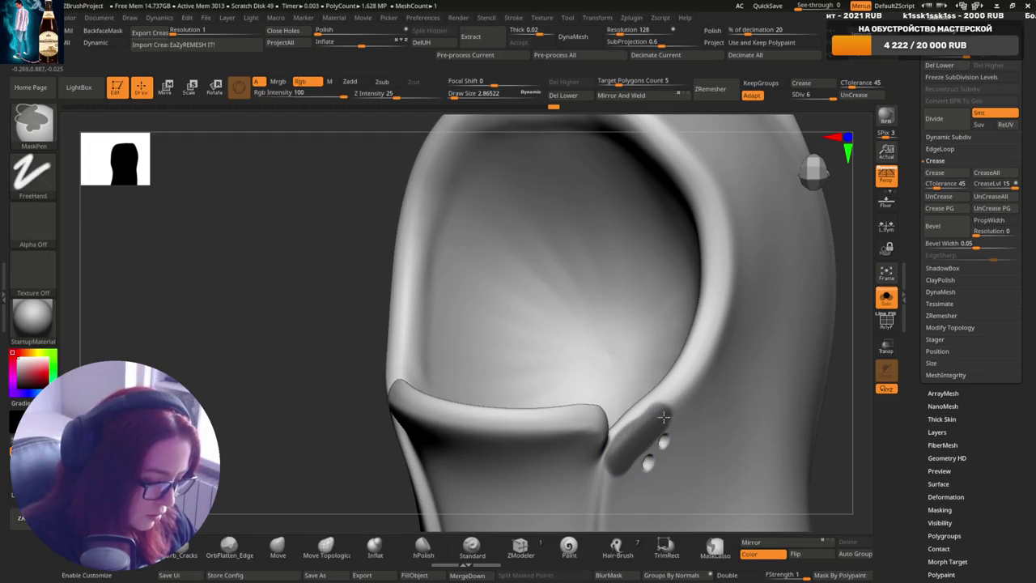
pyautogui.moveTo(635, 442); pyautogui.dragTo(694, 408, button='right')
pyautogui.press('s')
pyautogui.moveTo(705, 405)
pyautogui.mouseDown()
pyautogui.moveTo(688, 405)
pyautogui.moveTo(728, 240)
pyautogui.moveTo(705, 358)
pyautogui.moveTo(727, 300)
pyautogui.mouseUp()
pyautogui.moveTo(720, 340); pyautogui.dragTo(686, 239, button='right')
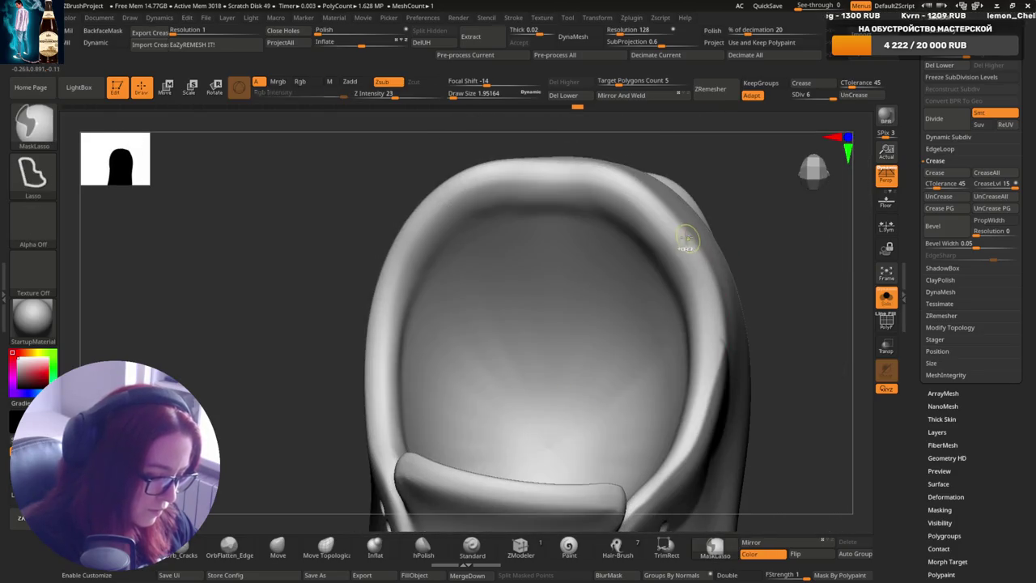
# - Mask along the right rim and down the inner rim surface of the opening
pyautogui.keyDown('ctrl'); pyautogui.moveTo(705, 299); pyautogui.dragTo(721, 320); pyautogui.keyUp('ctrl')
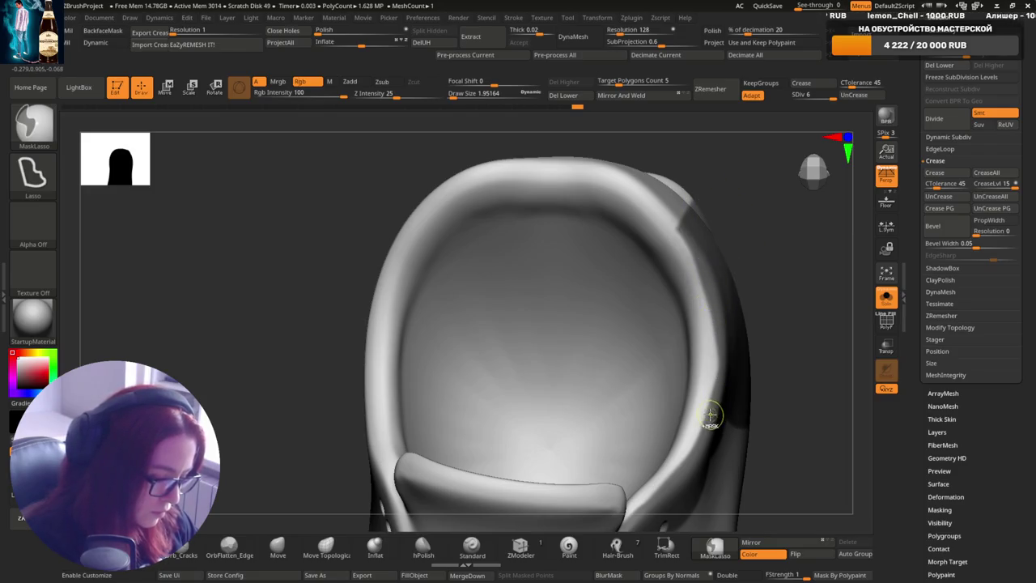
pyautogui.keyDown('ctrl'); pyautogui.moveTo(710, 415); pyautogui.dragTo(724, 294); pyautogui.keyUp('ctrl')
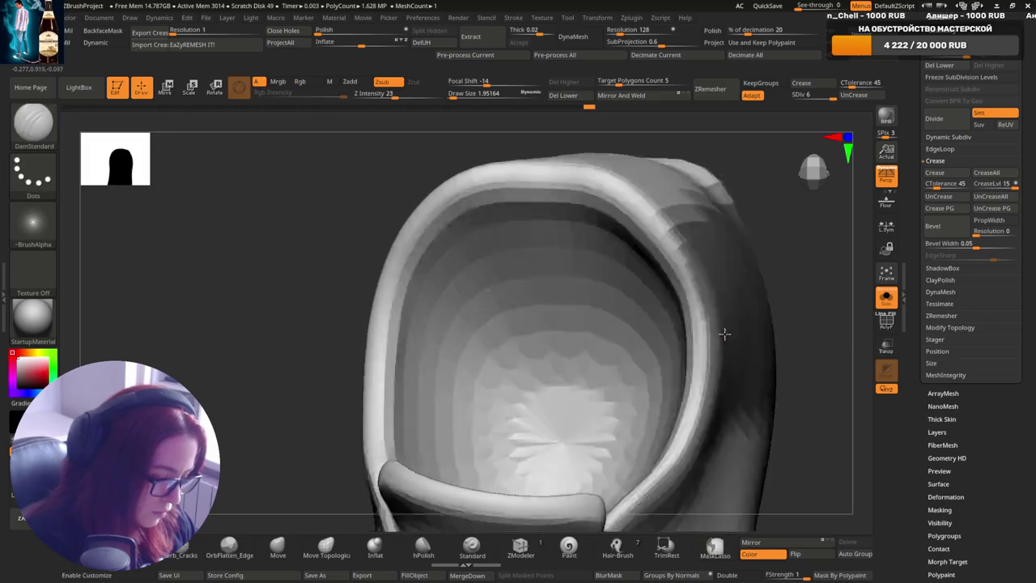
pyautogui.moveTo(724, 335)
pyautogui.mouseDown()
pyautogui.moveTo(706, 362)
pyautogui.moveTo(694, 208)
pyautogui.moveTo(688, 302)
pyautogui.moveTo(683, 284)
pyautogui.mouseUp()
pyautogui.moveTo(704, 328)
pyautogui.keyDown('ctrl'); pyautogui.mouseDown()
pyautogui.moveTo(683, 387)
pyautogui.moveTo(687, 284)
pyautogui.mouseUp(); pyautogui.keyUp('ctrl')
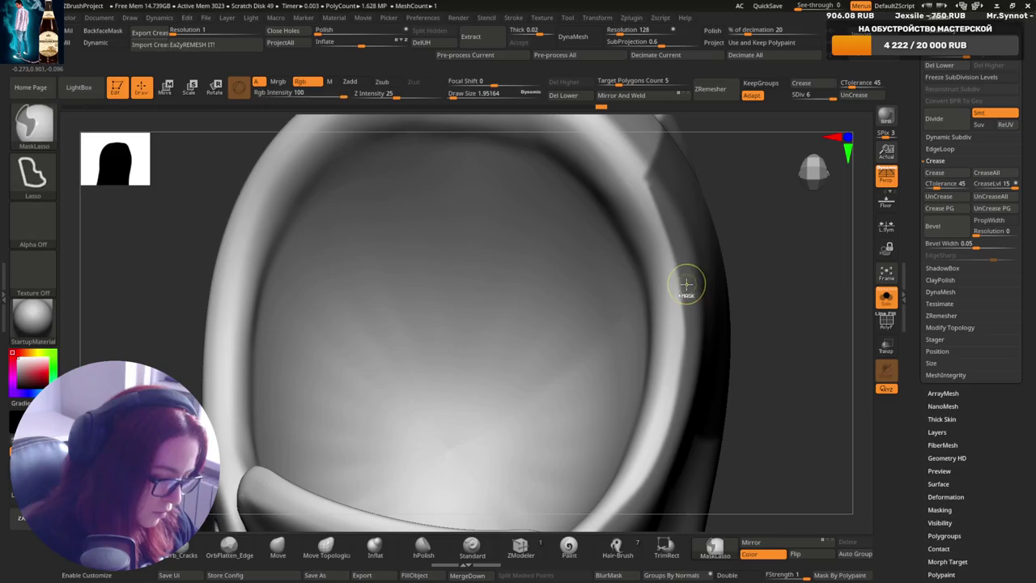
pyautogui.moveTo(683, 387); pyautogui.dragTo(623, 482)
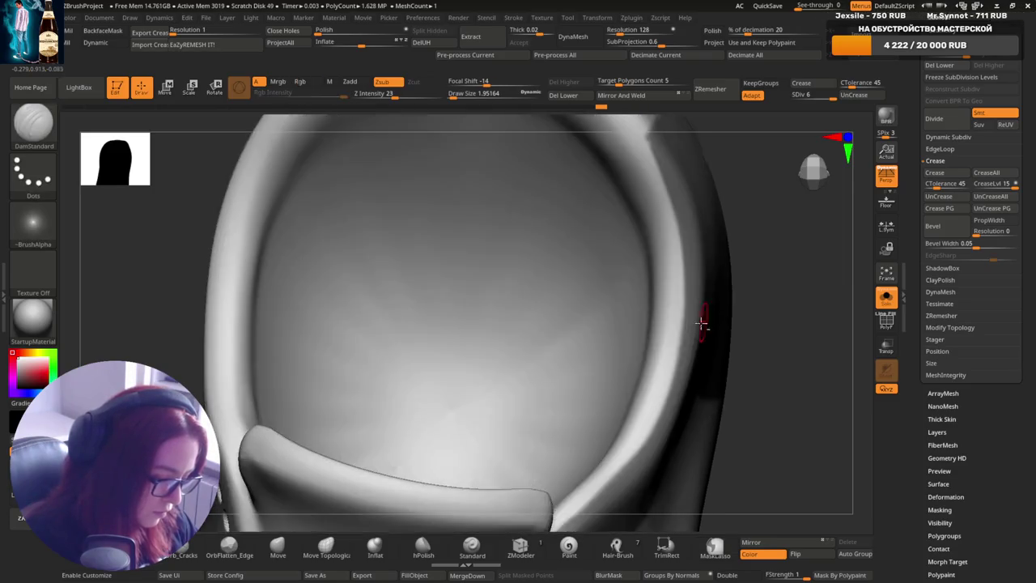
pyautogui.moveTo(668, 450)
pyautogui.keyDown('ctrl'); pyautogui.mouseDown()
pyautogui.moveTo(689, 283)
pyautogui.moveTo(715, 291)
pyautogui.moveTo(737, 268)
pyautogui.moveTo(729, 310)
pyautogui.moveTo(656, 343)
pyautogui.moveTo(689, 315)
pyautogui.moveTo(675, 273)
pyautogui.moveTo(672, 318)
pyautogui.mouseUp(); pyautogui.keyUp('ctrl')
# - Lasso-mask a collar interior region and a strip near the rim
pyautogui.press('ctrl')
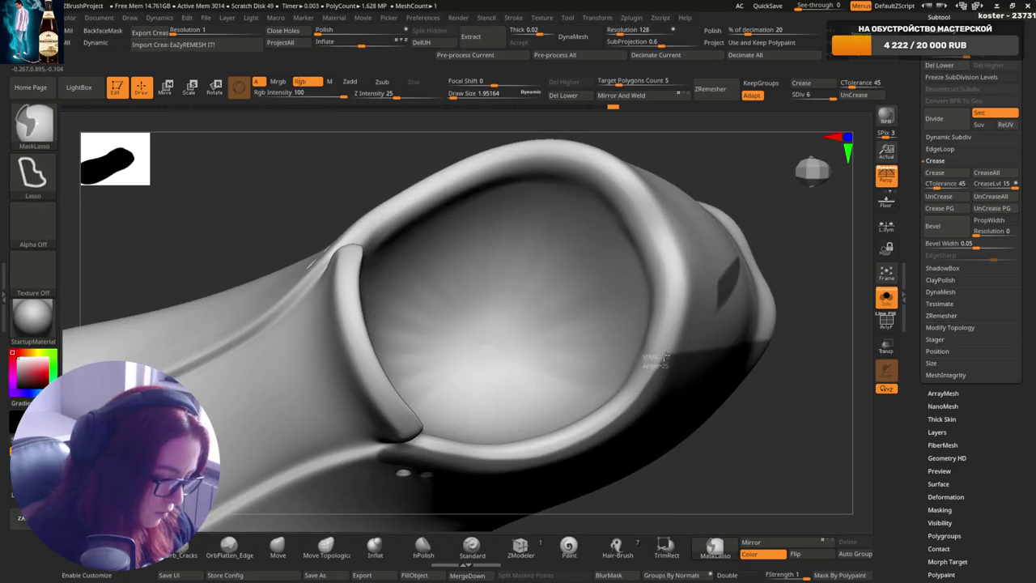
pyautogui.moveTo(663, 247); pyautogui.dragTo(740, 354)
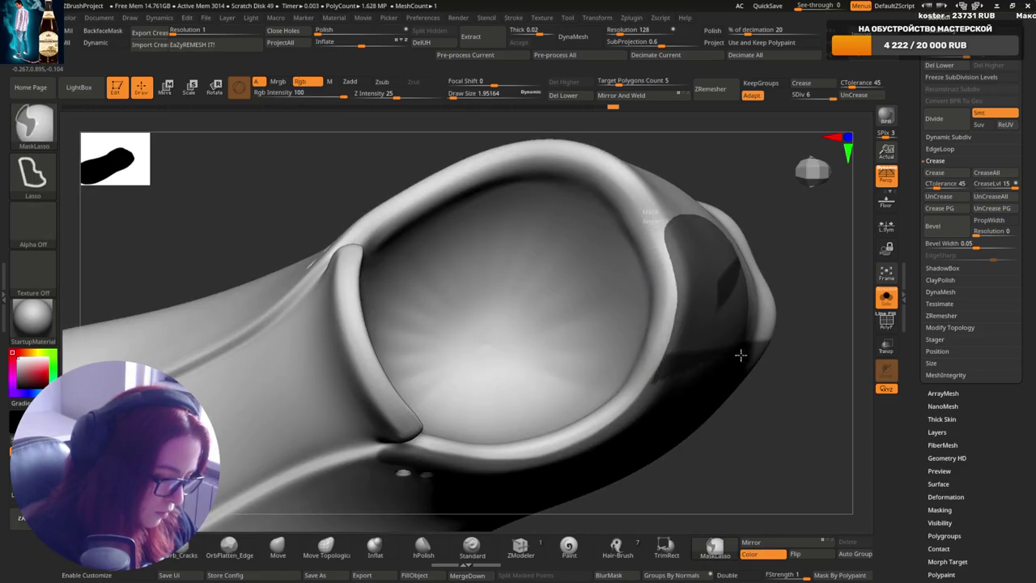
pyautogui.moveTo(717, 243)
pyautogui.mouseDown()
pyautogui.moveTo(683, 273)
pyautogui.moveTo(702, 284)
pyautogui.moveTo(648, 351)
pyautogui.moveTo(655, 283)
pyautogui.moveTo(620, 343)
pyautogui.mouseUp()
pyautogui.press('ctrl')
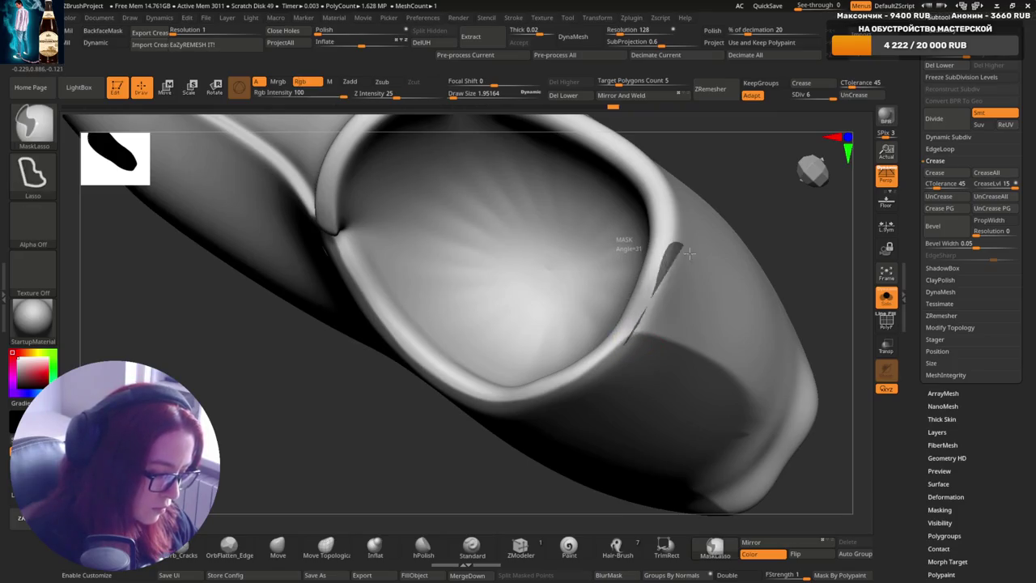
pyautogui.moveTo(671, 300); pyautogui.dragTo(637, 365)
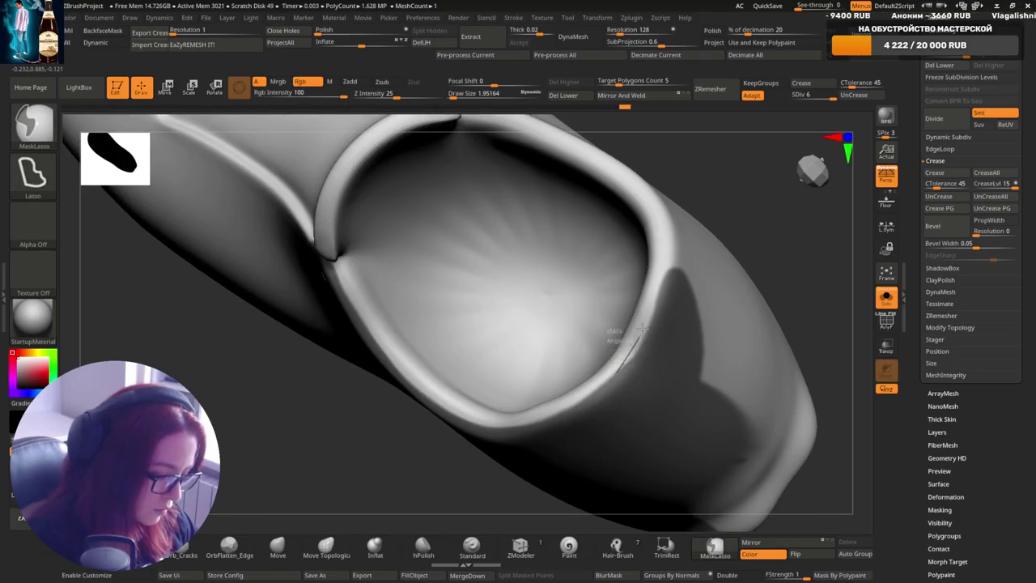
pyautogui.moveTo(700, 299); pyautogui.dragTo(643, 217)
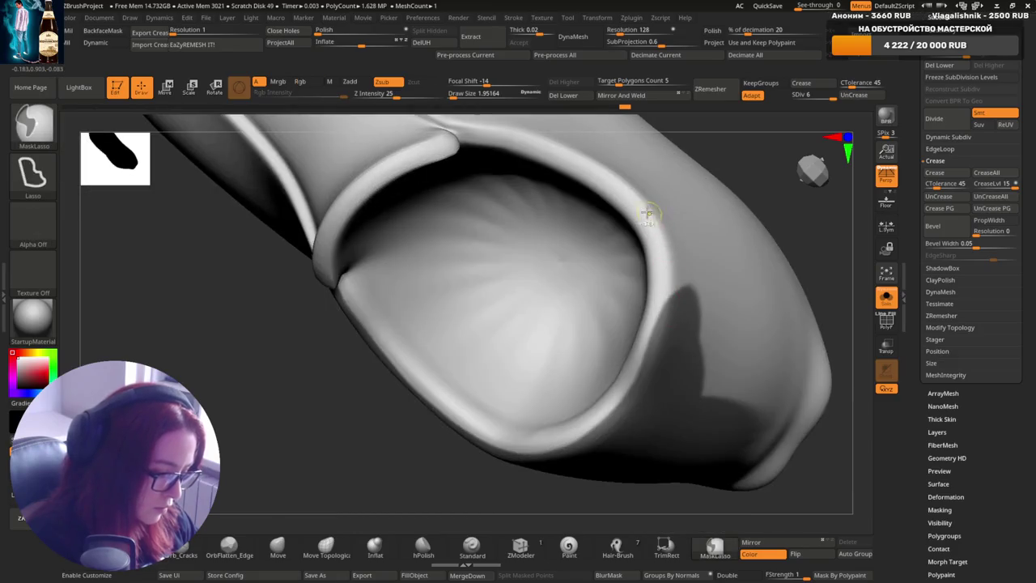
pyautogui.moveTo(659, 330)
pyautogui.keyDown('ctrl'); pyautogui.mouseDown()
pyautogui.moveTo(640, 212)
pyautogui.moveTo(717, 171)
pyautogui.moveTo(682, 303)
pyautogui.moveTo(715, 267)
pyautogui.moveTo(687, 283)
pyautogui.mouseUp(); pyautogui.keyUp('ctrl')
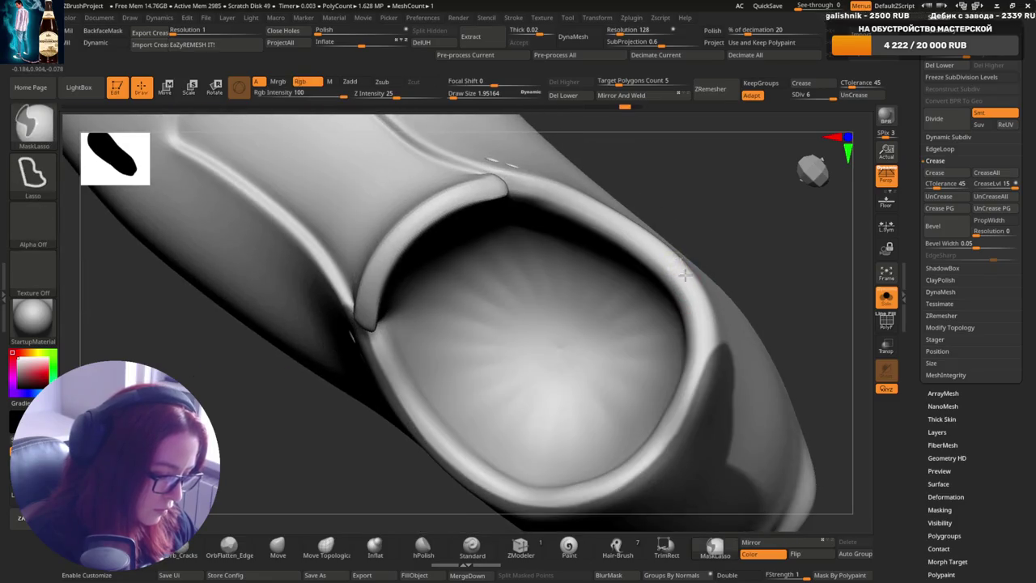
pyautogui.moveTo(707, 379)
pyautogui.keyDown('ctrl'); pyautogui.mouseDown()
pyautogui.moveTo(701, 213)
pyautogui.moveTo(701, 322)
pyautogui.moveTo(721, 273)
pyautogui.moveTo(735, 300)
pyautogui.moveTo(647, 453)
pyautogui.moveTo(647, 392)
pyautogui.mouseUp(); pyautogui.keyUp('ctrl')
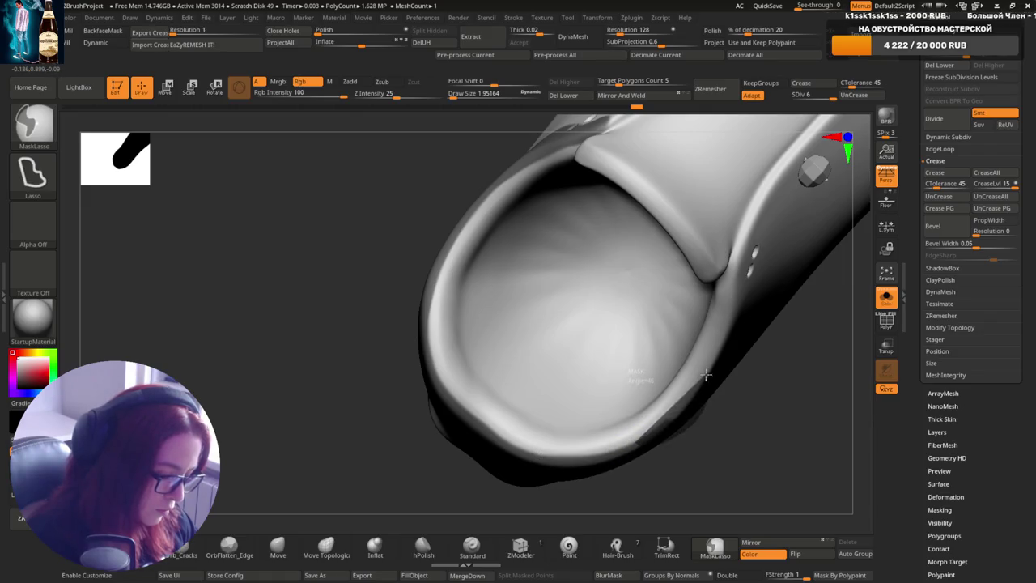
# - Orbit to look straight into the heel opening and the upper tube
pyautogui.moveTo(706, 370); pyautogui.dragTo(685, 383, button='right')
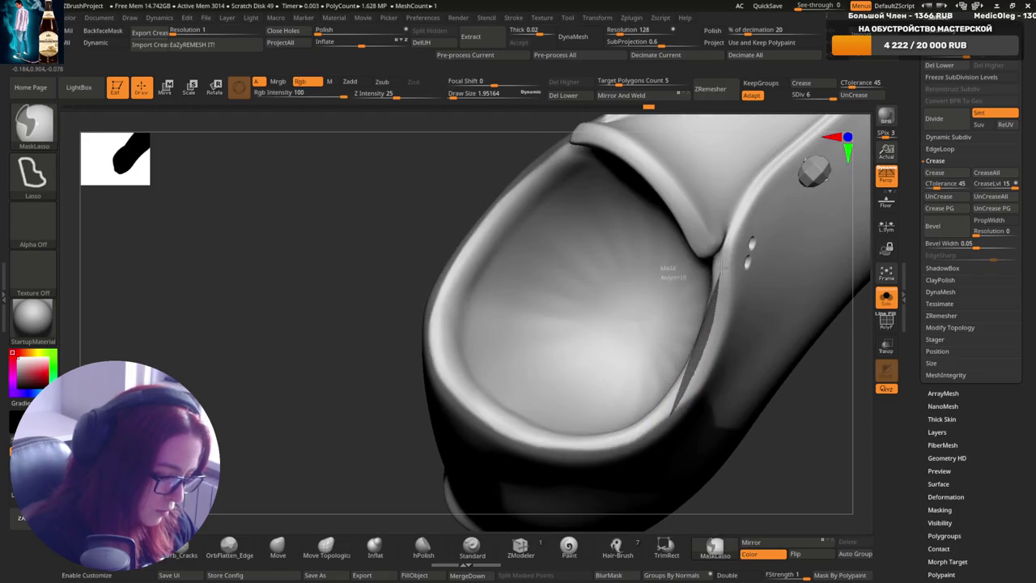
pyautogui.moveTo(740, 363)
pyautogui.mouseDown(button='right')
pyautogui.moveTo(751, 348)
pyautogui.moveTo(744, 327)
pyautogui.moveTo(659, 370)
pyautogui.moveTo(612, 437)
pyautogui.mouseUp(button='right')
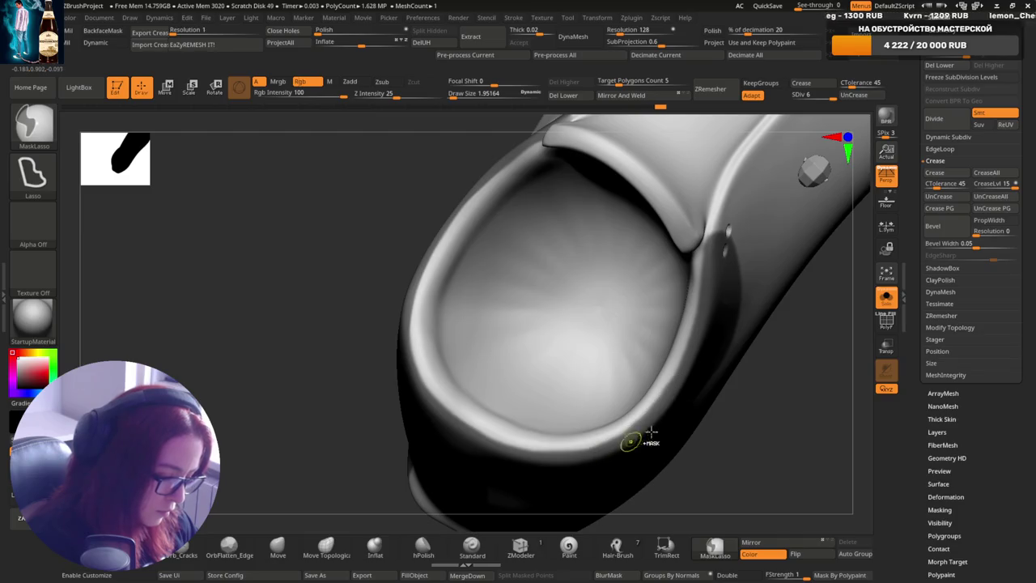
pyautogui.moveTo(648, 435)
pyautogui.mouseDown(button='right')
pyautogui.moveTo(701, 347)
pyautogui.moveTo(693, 338)
pyautogui.moveTo(704, 222)
pyautogui.mouseUp(button='right')
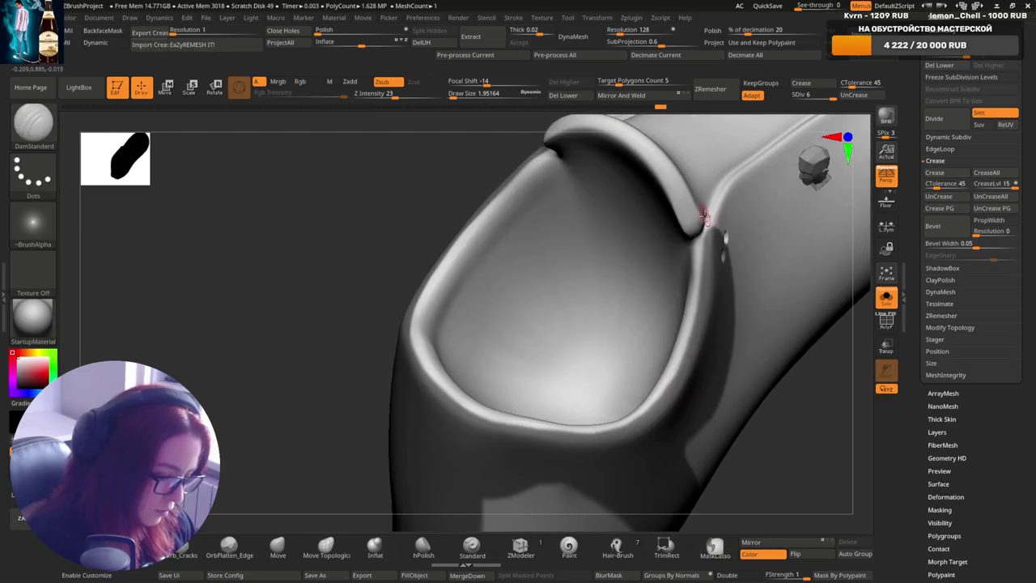
pyautogui.press('ctrl')
pyautogui.moveTo(750, 298)
pyautogui.mouseDown(button='right')
pyautogui.moveTo(679, 361)
pyautogui.moveTo(624, 347)
pyautogui.moveTo(567, 284)
pyautogui.mouseUp(button='right')
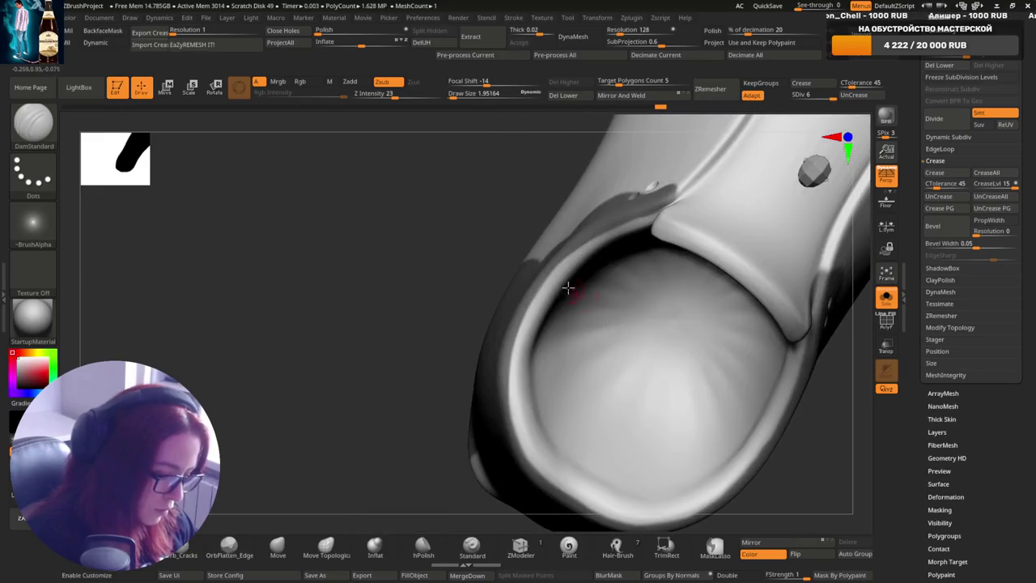
pyautogui.moveTo(523, 347); pyautogui.dragTo(522, 322, button='right')
pyautogui.press('ctrl')
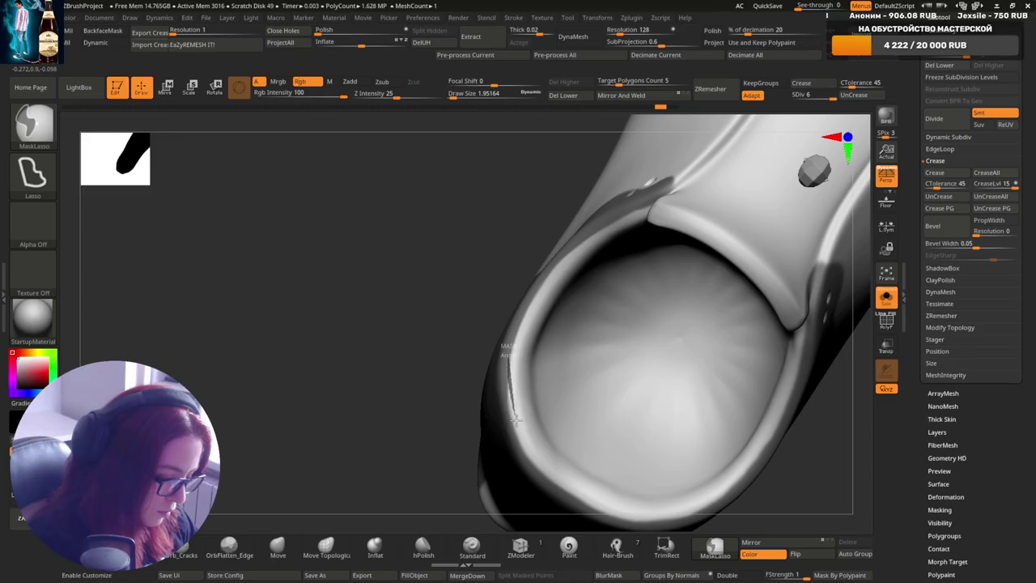
pyautogui.moveTo(608, 354); pyautogui.dragTo(671, 315, button='right')
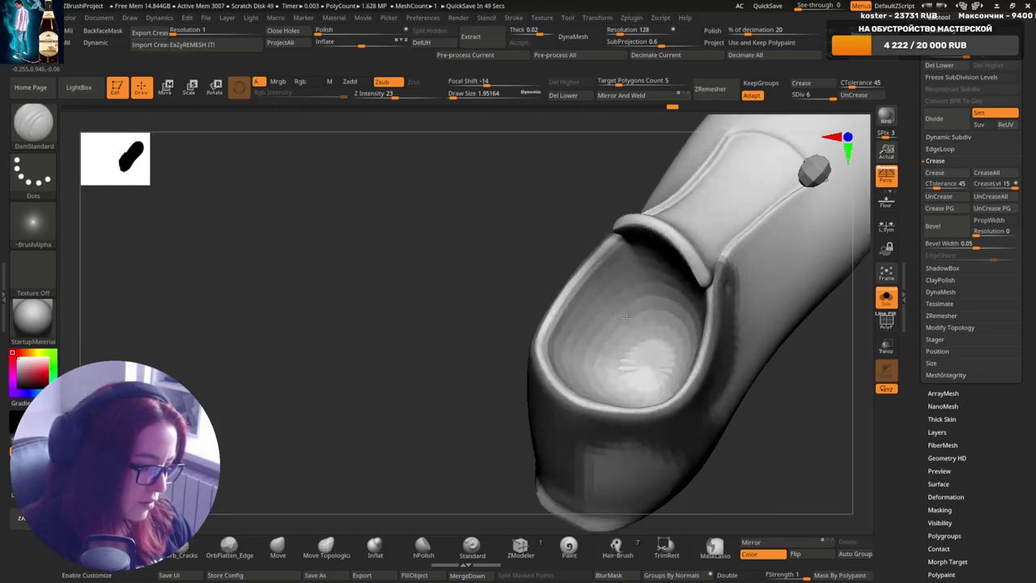
# - Mask the left rim and carve a crease along the collar opening rim
pyautogui.moveTo(631, 323)
pyautogui.mouseDown(button='right')
pyautogui.moveTo(613, 351)
pyautogui.moveTo(605, 318)
pyautogui.moveTo(628, 285)
pyautogui.mouseUp(button='right')
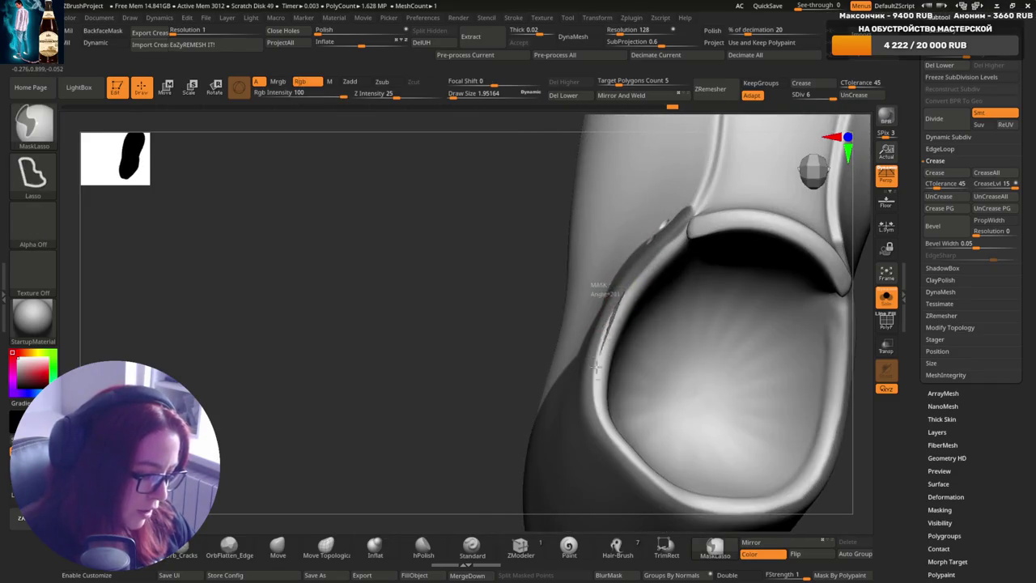
pyautogui.keyDown('ctrl'); pyautogui.moveTo(595, 367); pyautogui.dragTo(619, 296); pyautogui.keyUp('ctrl')
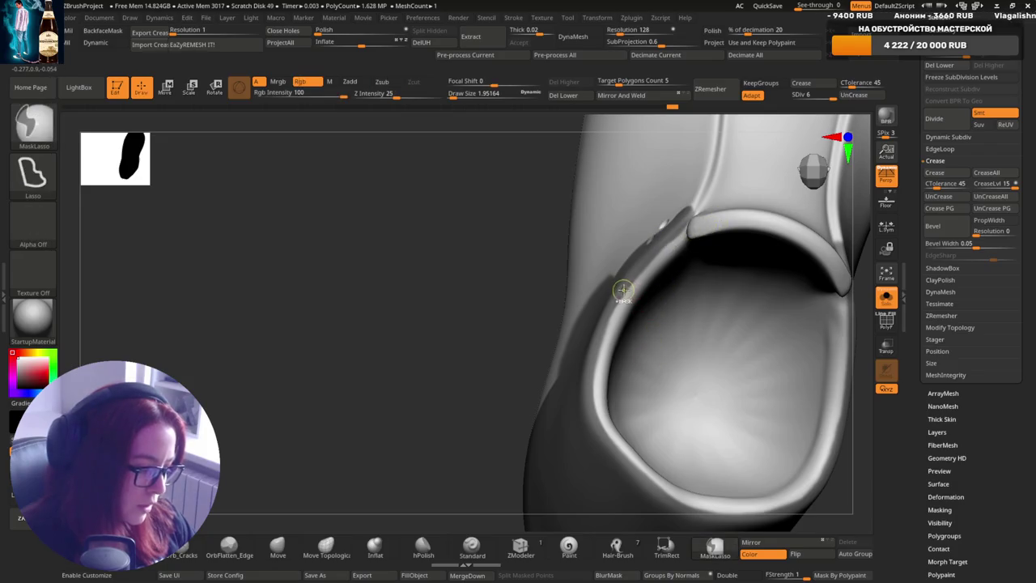
pyautogui.moveTo(608, 328)
pyautogui.mouseDown(button='right')
pyautogui.moveTo(656, 381)
pyautogui.moveTo(791, 332)
pyautogui.moveTo(763, 370)
pyautogui.moveTo(731, 357)
pyautogui.moveTo(699, 518)
pyautogui.moveTo(666, 327)
pyautogui.mouseUp(button='right')
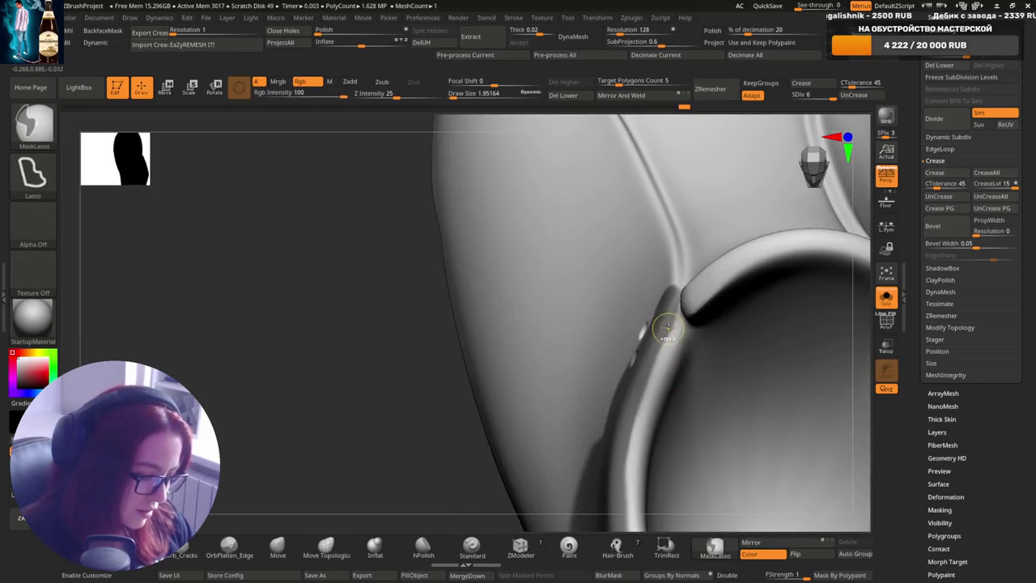
pyautogui.moveTo(633, 409)
pyautogui.keyDown('ctrl'); pyautogui.mouseDown()
pyautogui.moveTo(666, 342)
pyautogui.moveTo(659, 370)
pyautogui.mouseUp(); pyautogui.keyUp('ctrl')
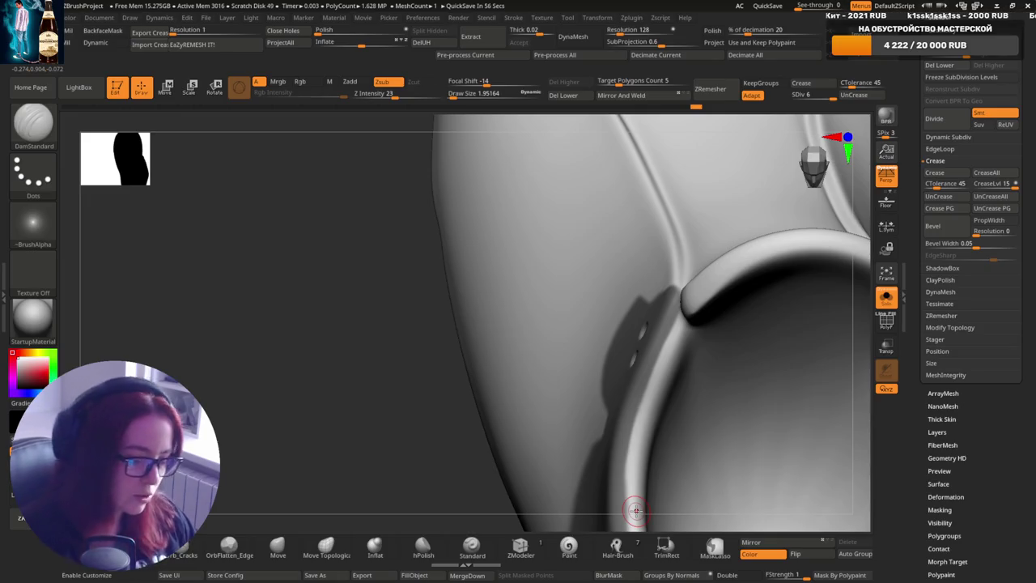
# - Mask the front of the upper near the toe and the top of the tongue dome
pyautogui.moveTo(694, 343)
pyautogui.mouseDown(button='right')
pyautogui.moveTo(706, 324)
pyautogui.moveTo(683, 312)
pyautogui.mouseUp(button='right')
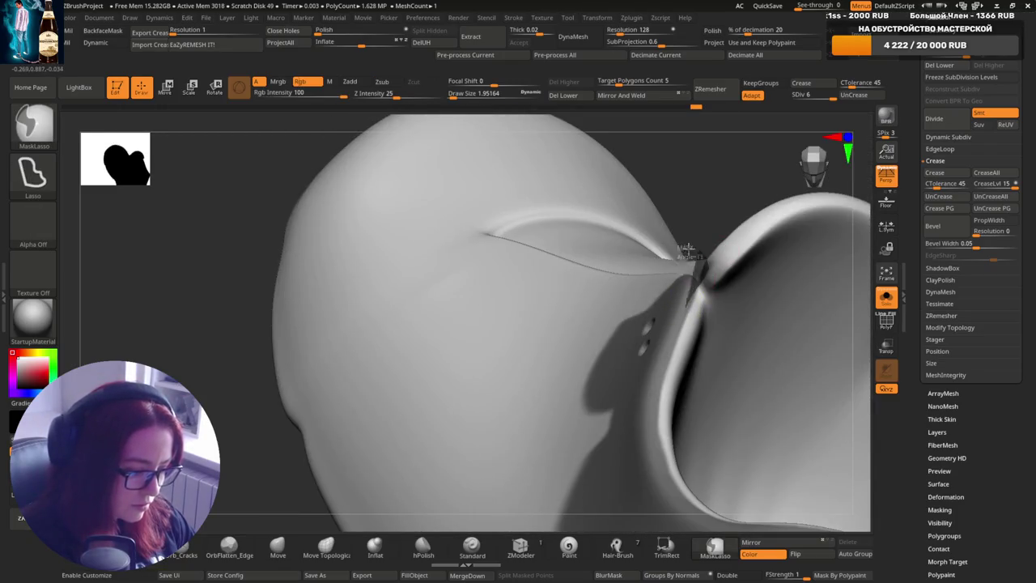
pyautogui.moveTo(780, 296)
pyautogui.mouseDown(button='right')
pyautogui.moveTo(738, 344)
pyautogui.moveTo(764, 275)
pyautogui.moveTo(805, 276)
pyautogui.moveTo(776, 243)
pyautogui.mouseUp(button='right')
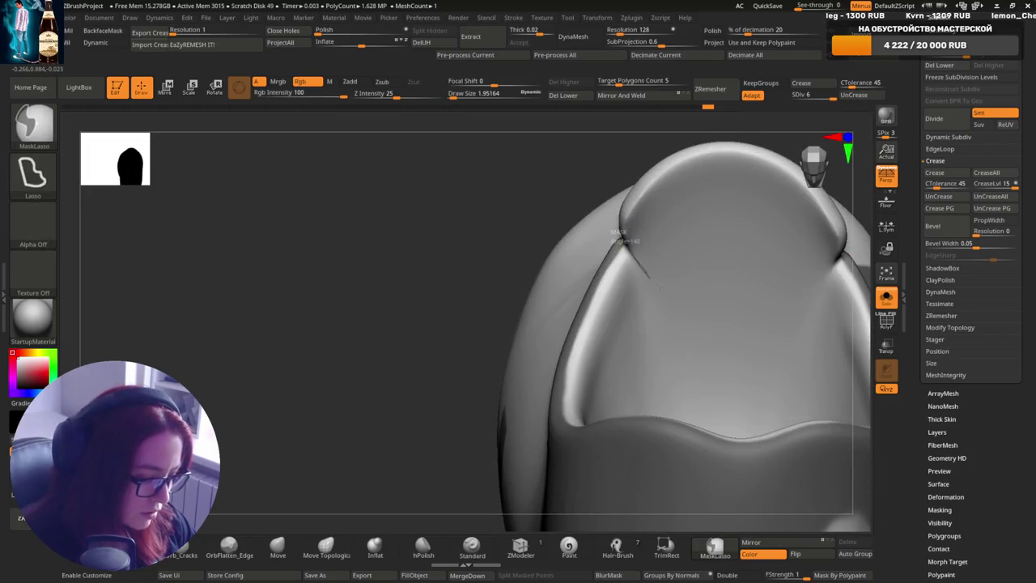
pyautogui.keyDown('ctrl'); pyautogui.moveTo(615, 235); pyautogui.dragTo(619, 243); pyautogui.keyUp('ctrl')
pyautogui.moveTo(740, 287); pyautogui.dragTo(566, 239, button='right')
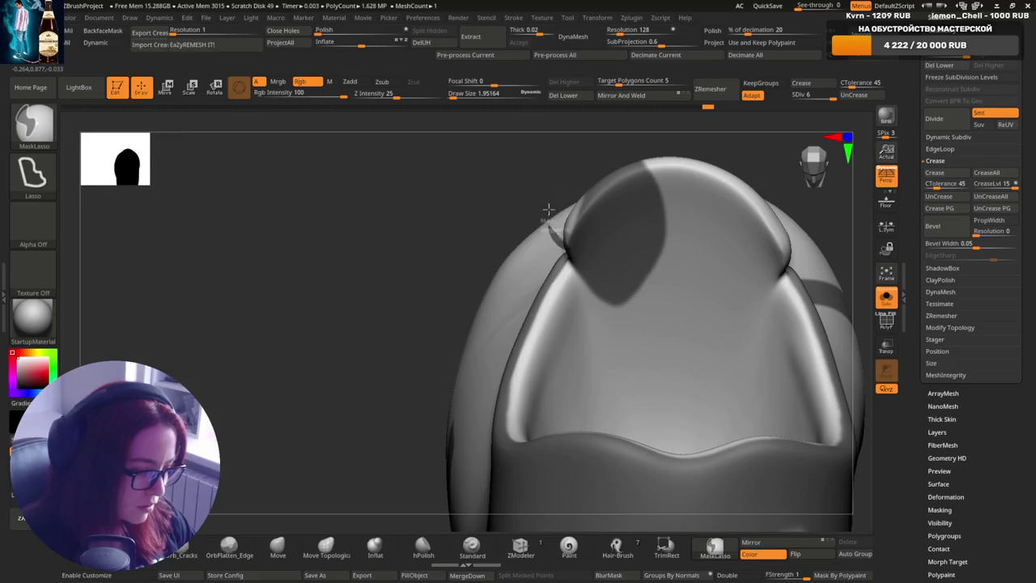
pyautogui.moveTo(740, 189)
pyautogui.mouseDown(button='right')
pyautogui.moveTo(801, 249)
pyautogui.moveTo(710, 266)
pyautogui.mouseUp(button='right')
pyautogui.moveTo(710, 266)
pyautogui.keyDown('ctrl'); pyautogui.mouseDown()
pyautogui.moveTo(627, 220)
pyautogui.moveTo(662, 324)
pyautogui.mouseUp(); pyautogui.keyUp('ctrl')
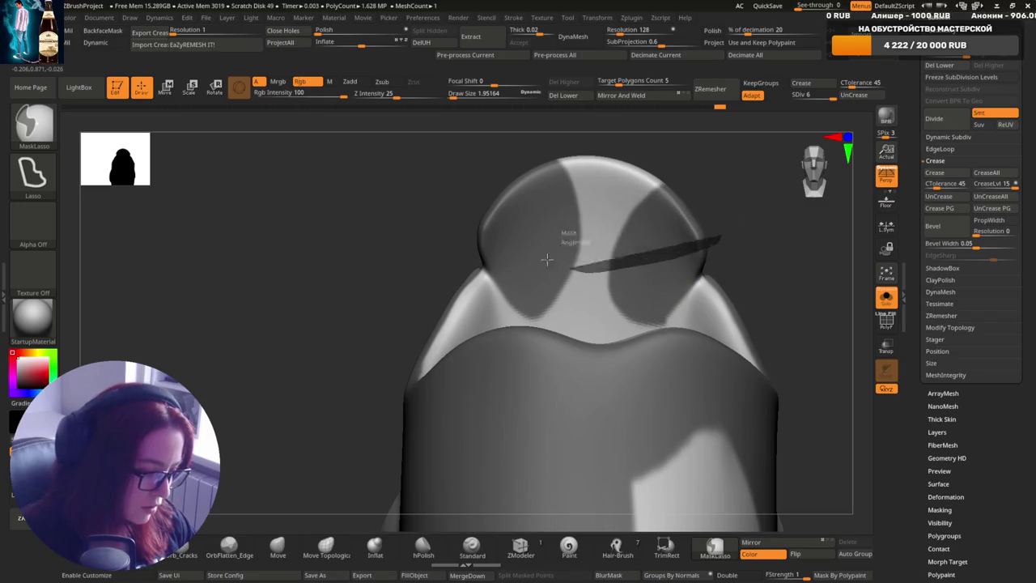
pyautogui.keyDown('ctrl'); pyautogui.moveTo(567, 239); pyautogui.dragTo(731, 162); pyautogui.keyUp('ctrl')
pyautogui.moveTo(731, 161)
pyautogui.mouseDown(button='right')
pyautogui.moveTo(699, 247)
pyautogui.moveTo(770, 321)
pyautogui.moveTo(799, 260)
pyautogui.mouseUp(button='right')
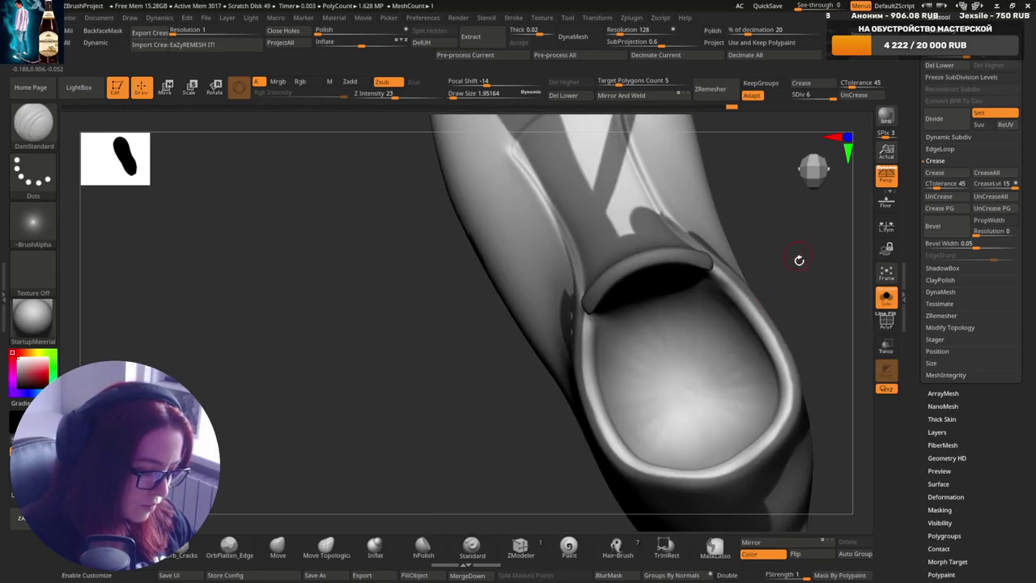
# - Soften the mask patch on the lower-right rim of the collar opening
pyautogui.moveTo(753, 404)
pyautogui.mouseDown(button='right')
pyautogui.moveTo(764, 421)
pyautogui.moveTo(721, 389)
pyautogui.moveTo(789, 370)
pyautogui.moveTo(713, 433)
pyautogui.mouseUp(button='right')
pyautogui.press('ctrl')
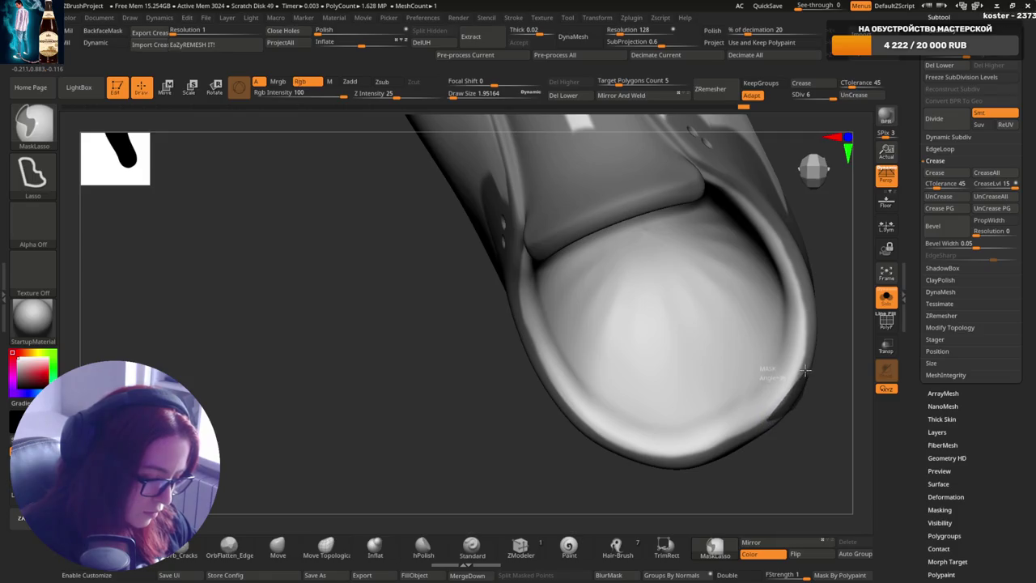
pyautogui.keyDown('shift'); pyautogui.moveTo(805, 370); pyautogui.dragTo(809, 364); pyautogui.keyUp('shift')
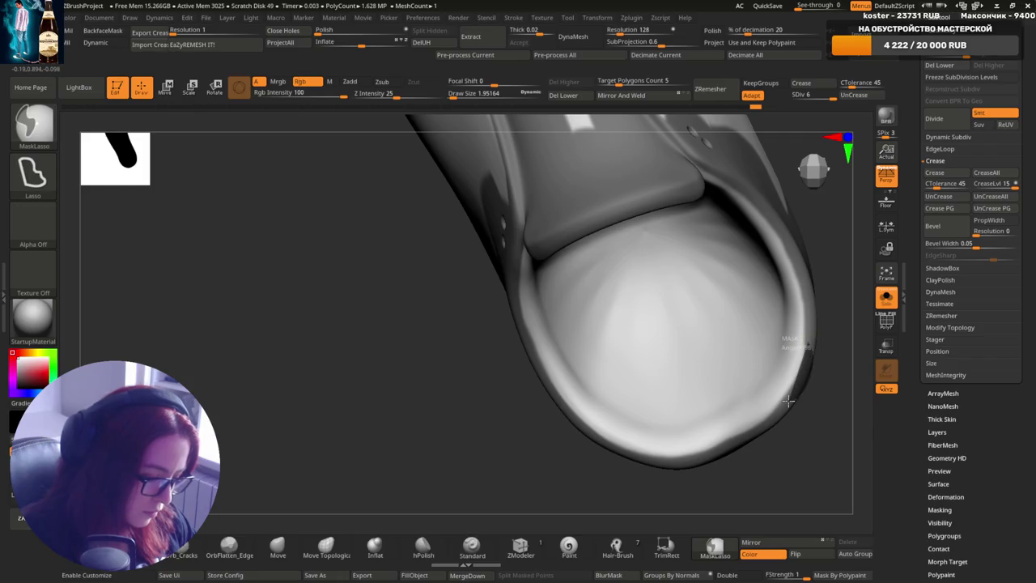
pyautogui.moveTo(813, 389); pyautogui.dragTo(786, 296)
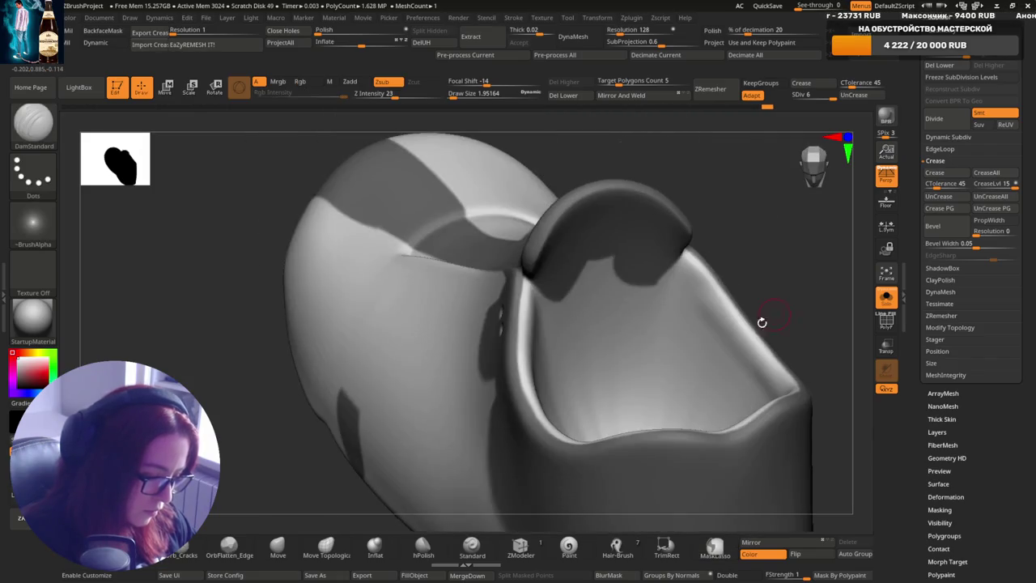
pyautogui.click(472, 549)
# - Inflate the inner collar around the opening with Inflat at Draw Size 8.46
pyautogui.click(375, 548)
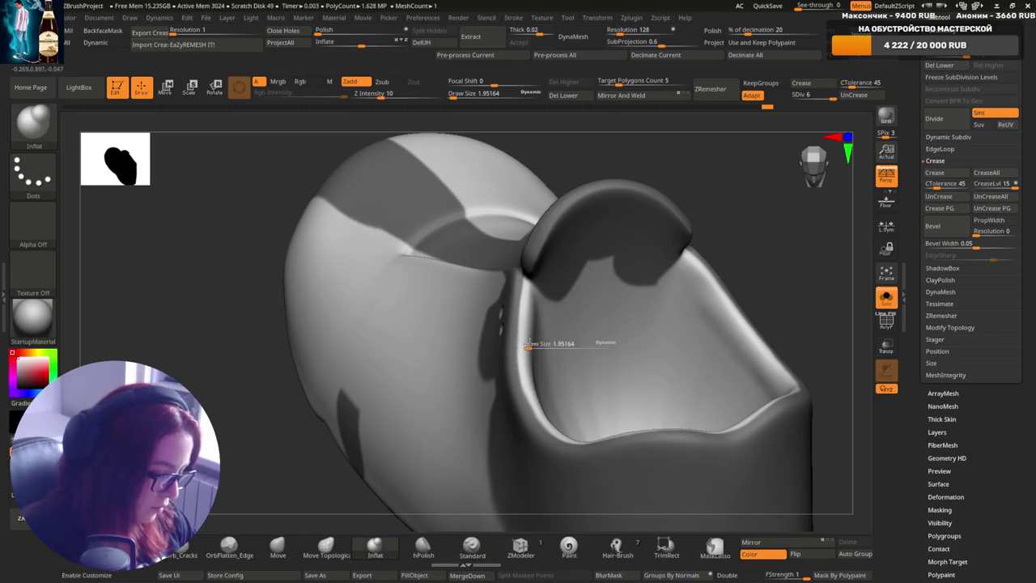
pyautogui.moveTo(527, 343); pyautogui.dragTo(535, 344)
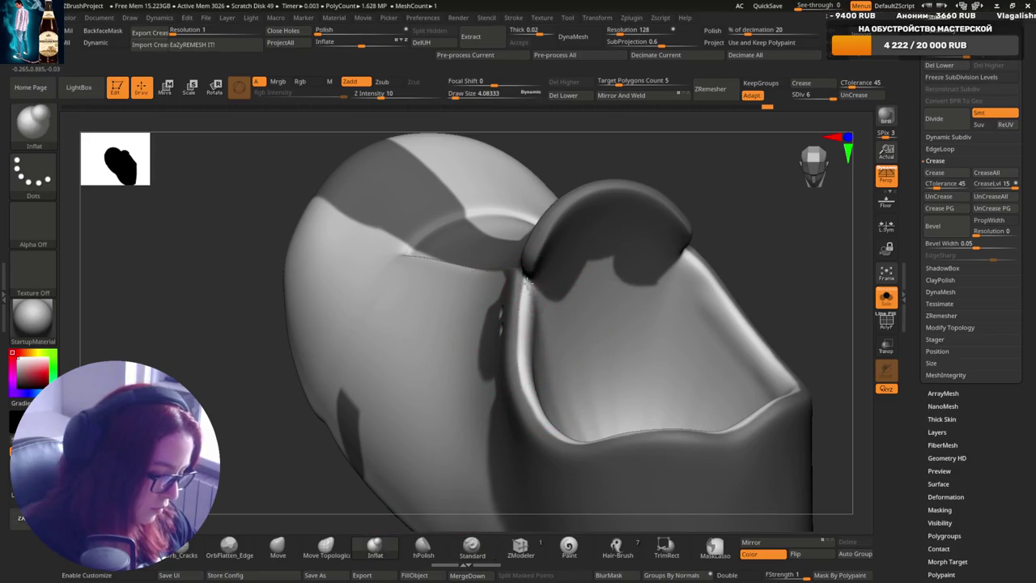
pyautogui.moveTo(531, 344); pyautogui.dragTo(531, 312, button='right')
pyautogui.press('s')
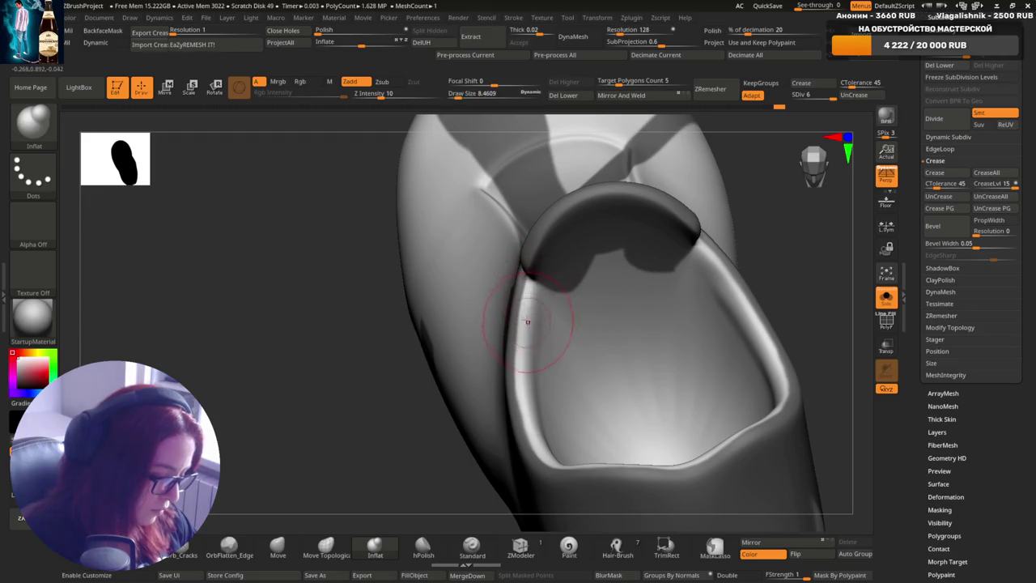
pyautogui.press('s')
pyautogui.moveTo(527, 335)
pyautogui.mouseDown()
pyautogui.moveTo(530, 320)
pyautogui.moveTo(536, 436)
pyautogui.mouseUp()
pyautogui.moveTo(565, 465)
pyautogui.mouseDown(button='right')
pyautogui.moveTo(537, 342)
pyautogui.moveTo(523, 376)
pyautogui.mouseUp(button='right')
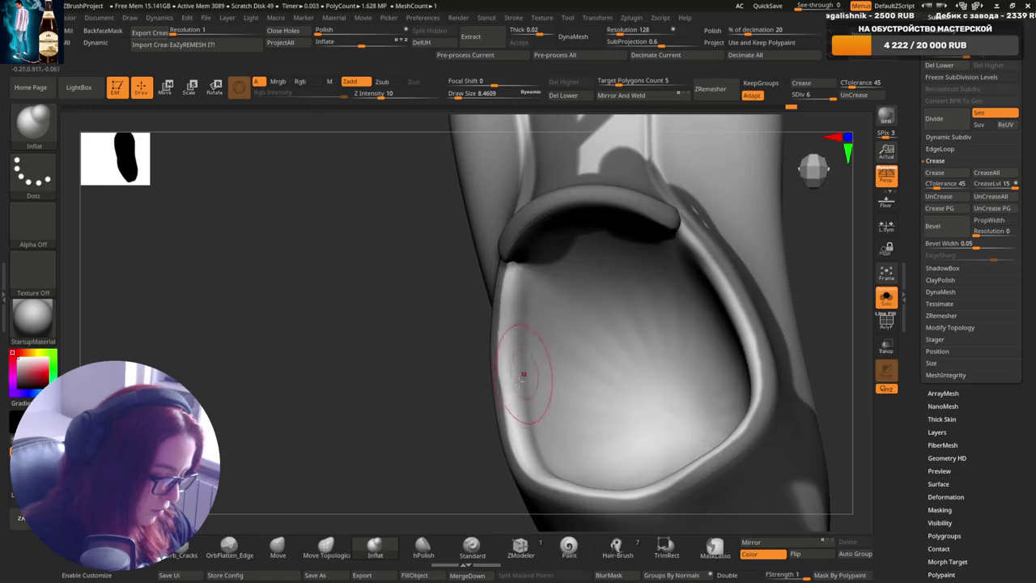
pyautogui.moveTo(694, 381)
pyautogui.mouseDown(button='right')
pyautogui.moveTo(730, 254)
pyautogui.moveTo(801, 289)
pyautogui.moveTo(791, 326)
pyautogui.mouseUp(button='right')
pyautogui.moveTo(726, 426); pyautogui.dragTo(656, 467, button='right')
pyautogui.moveTo(777, 387)
pyautogui.mouseDown(button='right')
pyautogui.moveTo(784, 284)
pyautogui.moveTo(694, 340)
pyautogui.moveTo(648, 344)
pyautogui.mouseUp(button='right')
# - Reshape the collar edge with Move at Draw Size 12, then turn Solo off
pyautogui.click(278, 548)
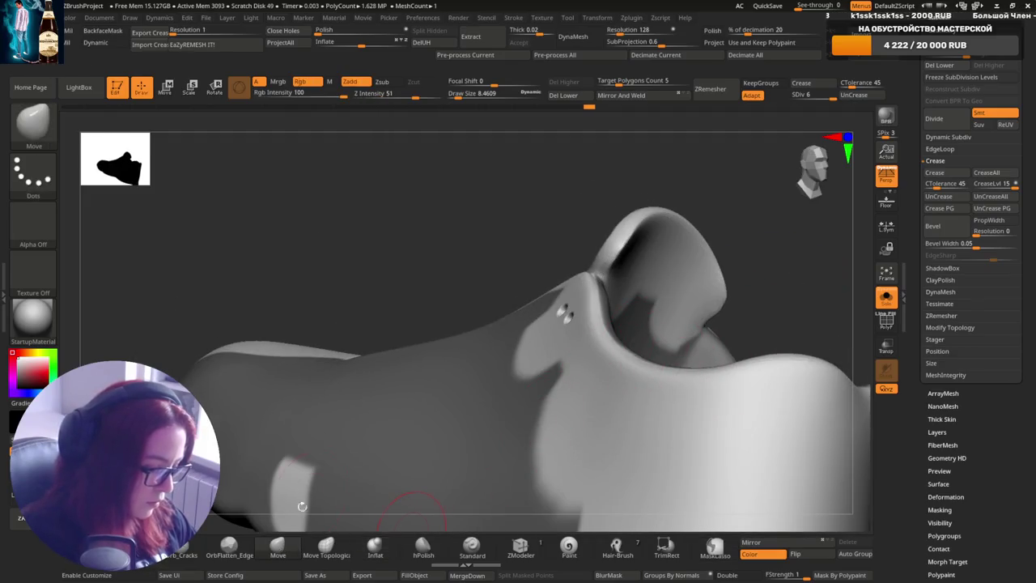
pyautogui.moveTo(486, 389); pyautogui.dragTo(609, 297, button='right')
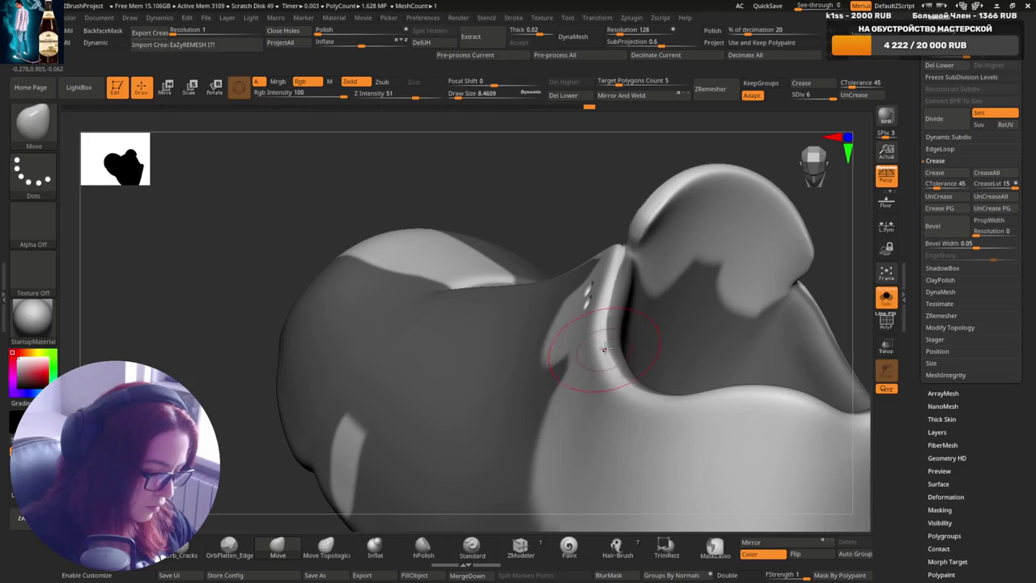
pyautogui.press(']')
pyautogui.moveTo(604, 349); pyautogui.dragTo(601, 321, button='right')
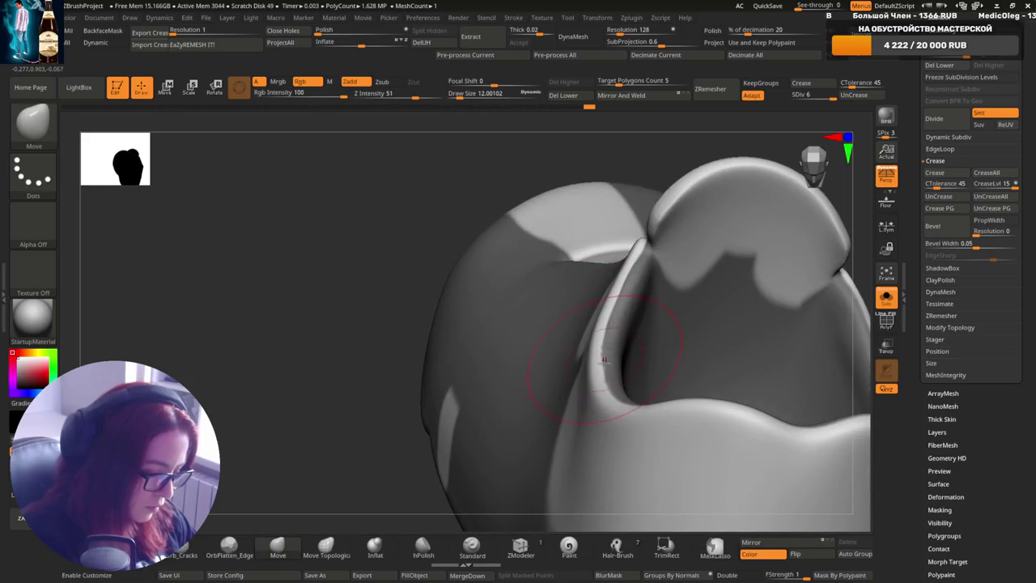
pyautogui.moveTo(604, 359)
pyautogui.mouseDown(button='right')
pyautogui.moveTo(620, 353)
pyautogui.moveTo(567, 267)
pyautogui.moveTo(574, 289)
pyautogui.mouseUp(button='right')
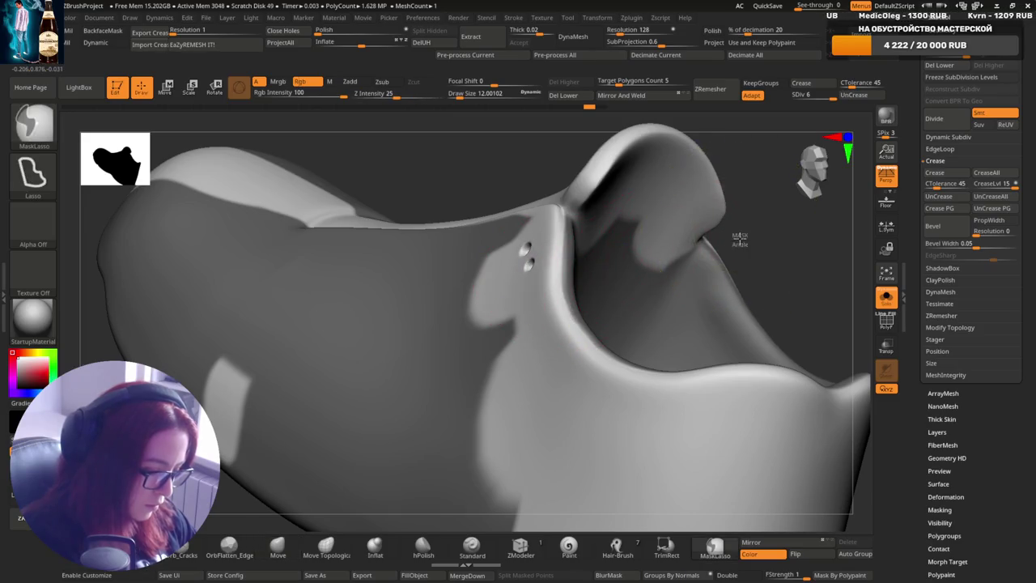
pyautogui.moveTo(620, 271)
pyautogui.mouseDown(button='right')
pyautogui.moveTo(595, 301)
pyautogui.moveTo(590, 288)
pyautogui.moveTo(620, 273)
pyautogui.moveTo(619, 300)
pyautogui.moveTo(647, 312)
pyautogui.mouseUp(button='right')
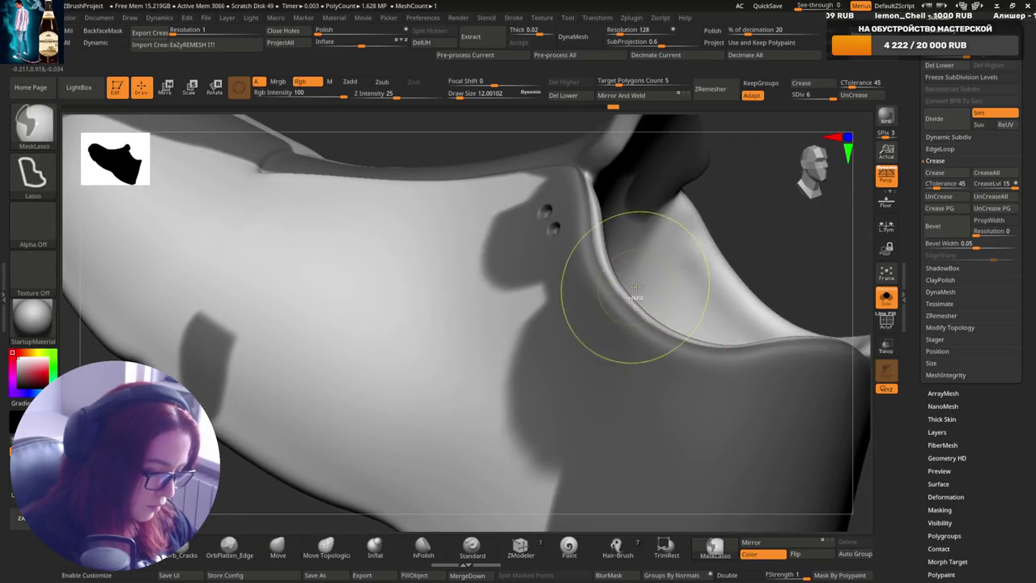
pyautogui.moveTo(622, 278)
pyautogui.mouseDown(button='right')
pyautogui.moveTo(720, 306)
pyautogui.moveTo(710, 325)
pyautogui.moveTo(687, 326)
pyautogui.mouseUp(button='right')
pyautogui.press('s')
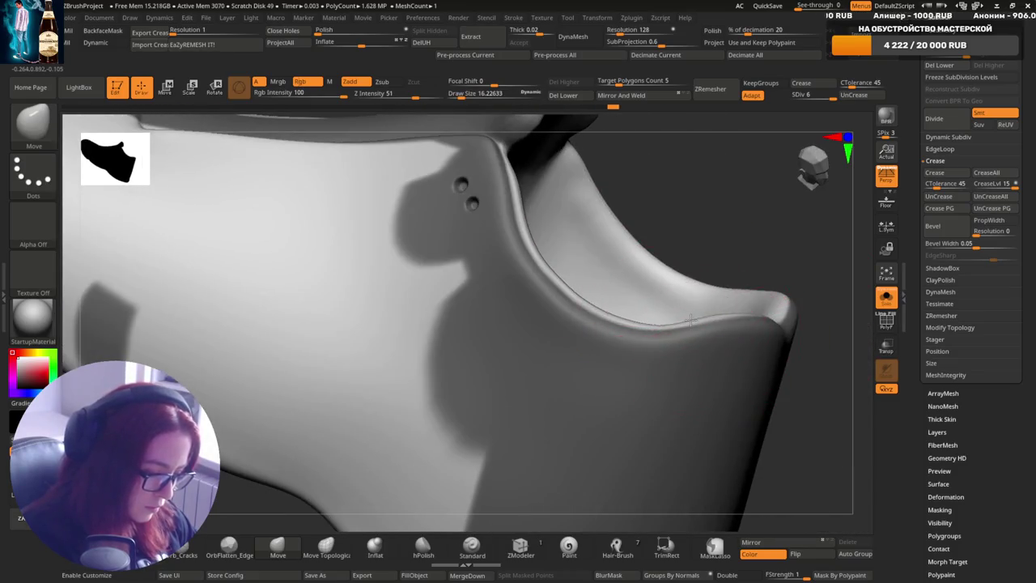
pyautogui.moveTo(757, 315)
pyautogui.mouseDown(button='right')
pyautogui.moveTo(738, 340)
pyautogui.moveTo(694, 347)
pyautogui.moveTo(739, 253)
pyautogui.moveTo(694, 231)
pyautogui.moveTo(733, 370)
pyautogui.moveTo(740, 300)
pyautogui.moveTo(785, 297)
pyautogui.moveTo(748, 301)
pyautogui.moveTo(720, 370)
pyautogui.moveTo(693, 377)
pyautogui.moveTo(716, 396)
pyautogui.moveTo(712, 254)
pyautogui.moveTo(711, 301)
pyautogui.moveTo(629, 312)
pyautogui.moveTo(658, 357)
pyautogui.moveTo(688, 370)
pyautogui.moveTo(829, 303)
pyautogui.mouseUp(button='right')
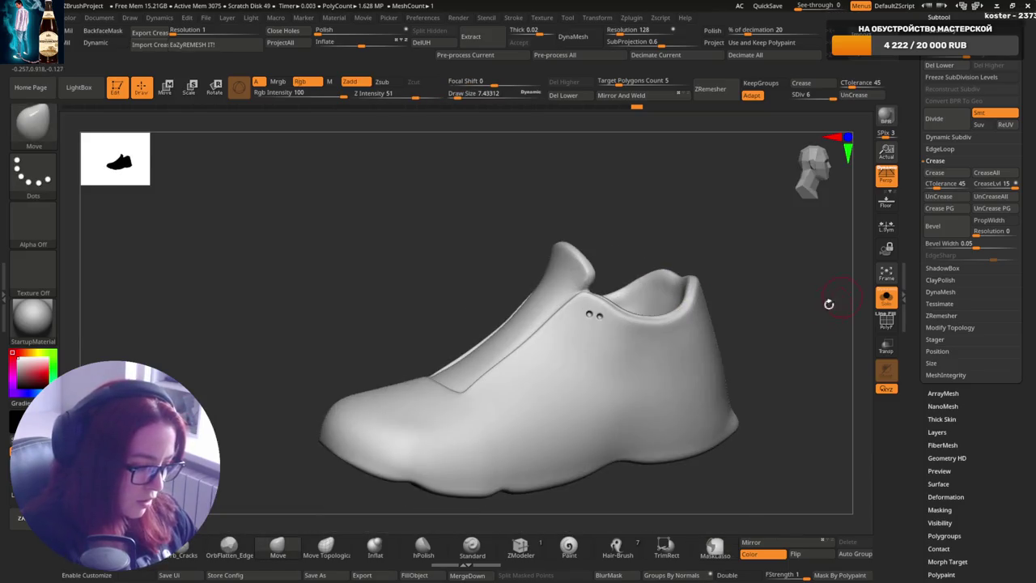
pyautogui.click(887, 299)
# - Turn the assembled sneaker to a front view and zoom in on the tongue
pyautogui.moveTo(740, 300); pyautogui.dragTo(772, 305, button='right')
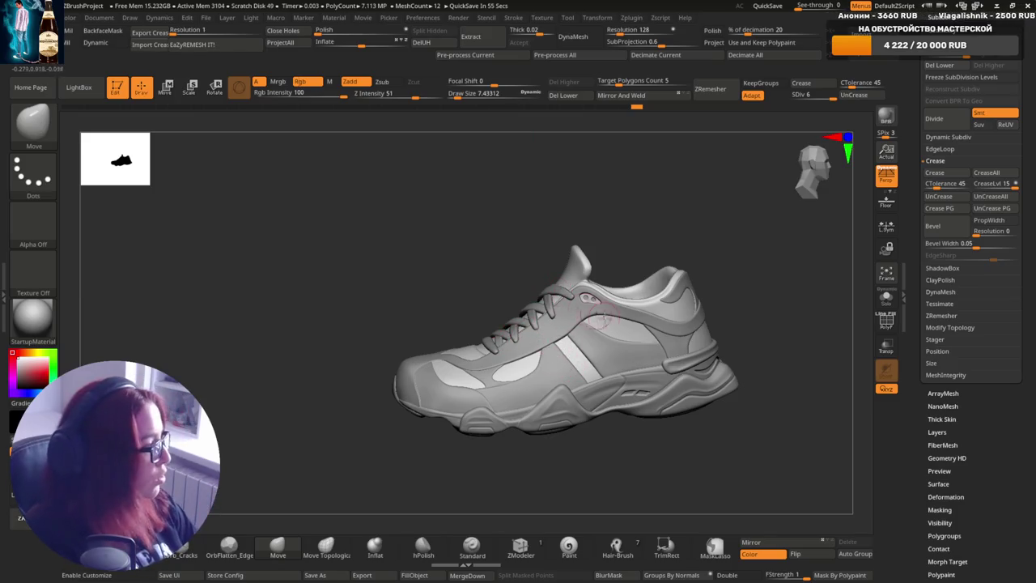
pyautogui.moveTo(598, 332); pyautogui.dragTo(572, 275, button='right')
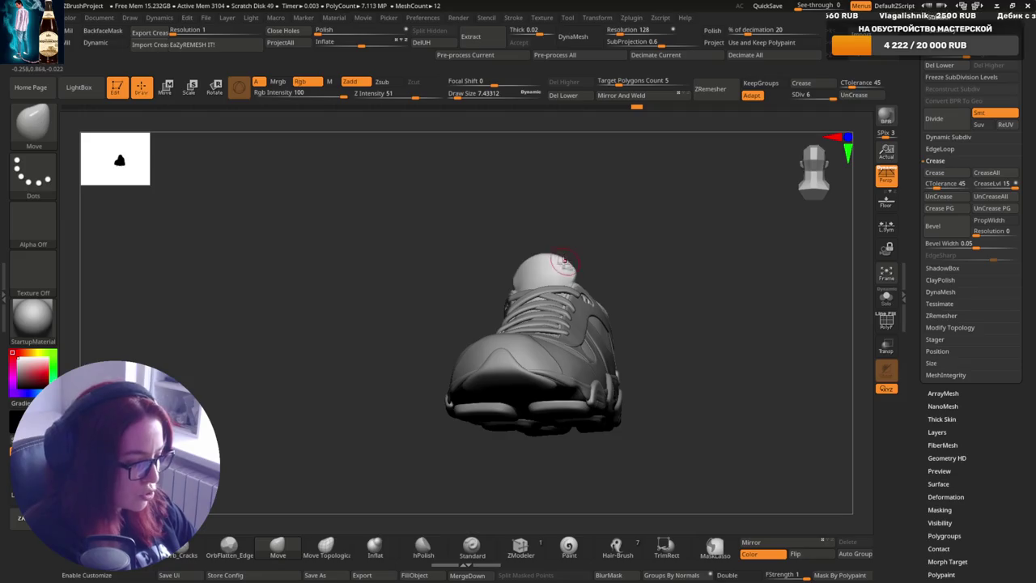
pyautogui.scroll(3, 565, 259)
pyautogui.scroll(3, 558, 259)
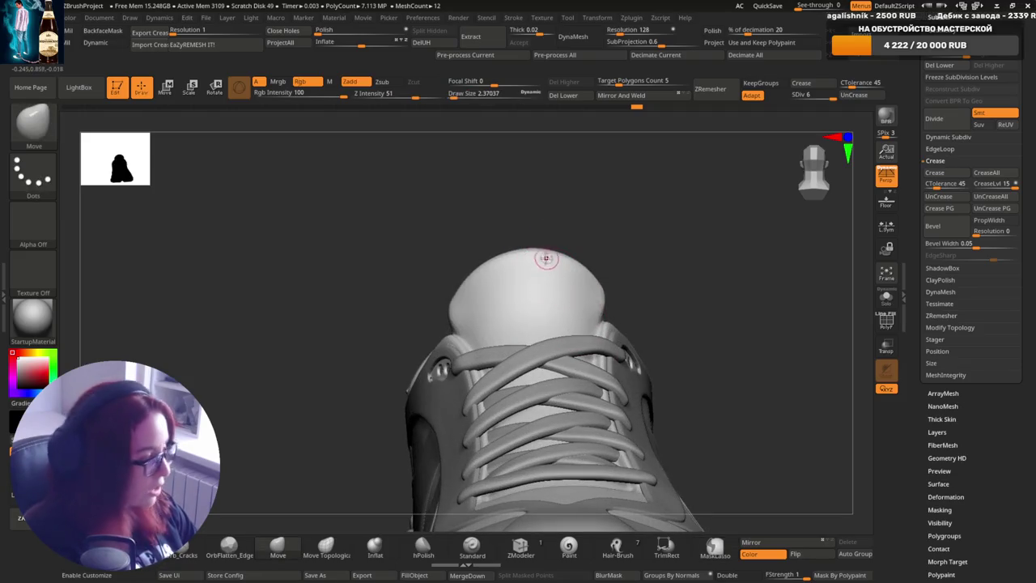
pyautogui.scroll(2, 545, 258)
pyautogui.scroll(2, 532, 293)
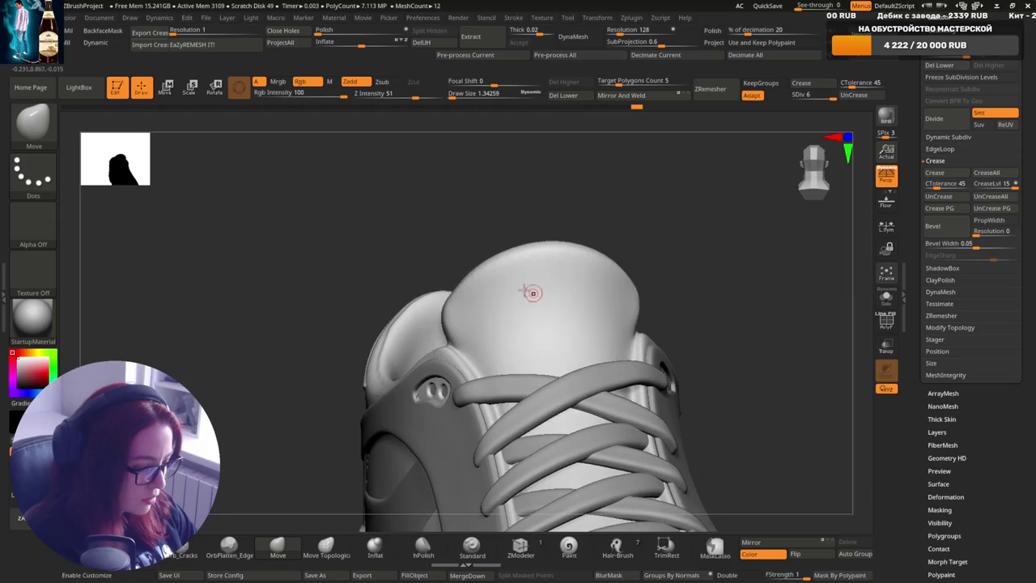